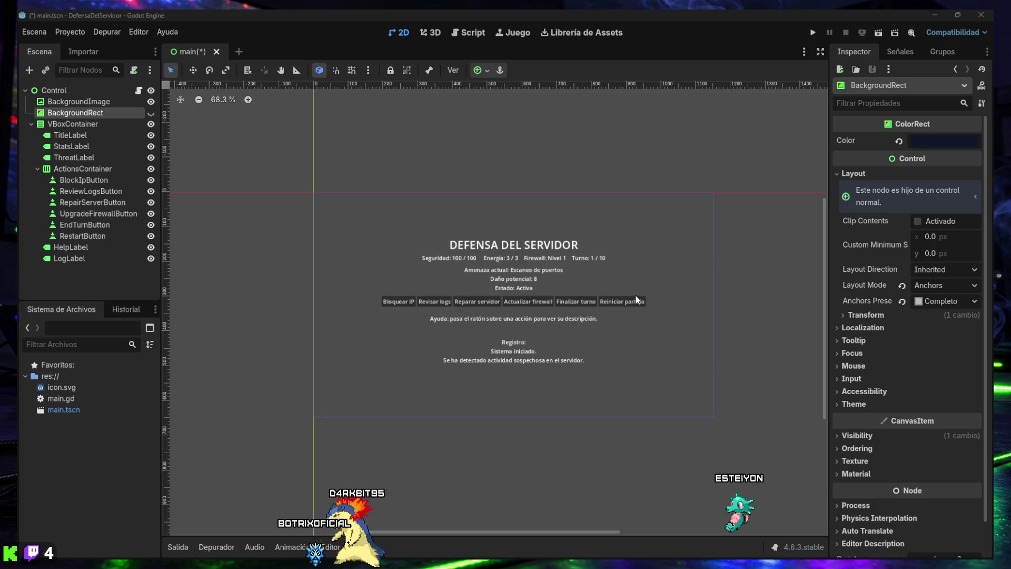
- Show the BackgroundRect overlay again, collapse VBoxContainer's children, and select BackgroundImage
left_click(150, 113)
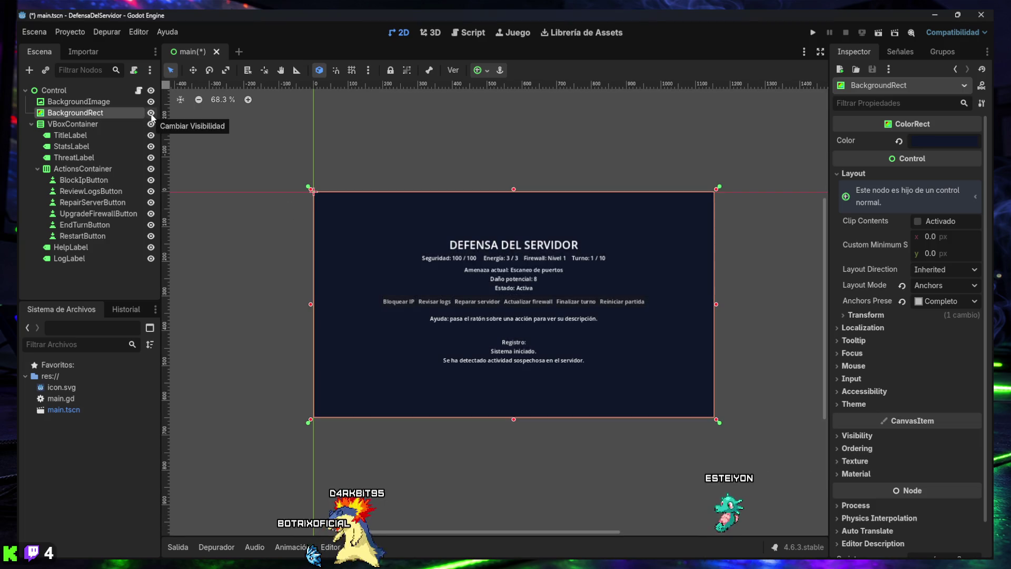
left_click(29, 124)
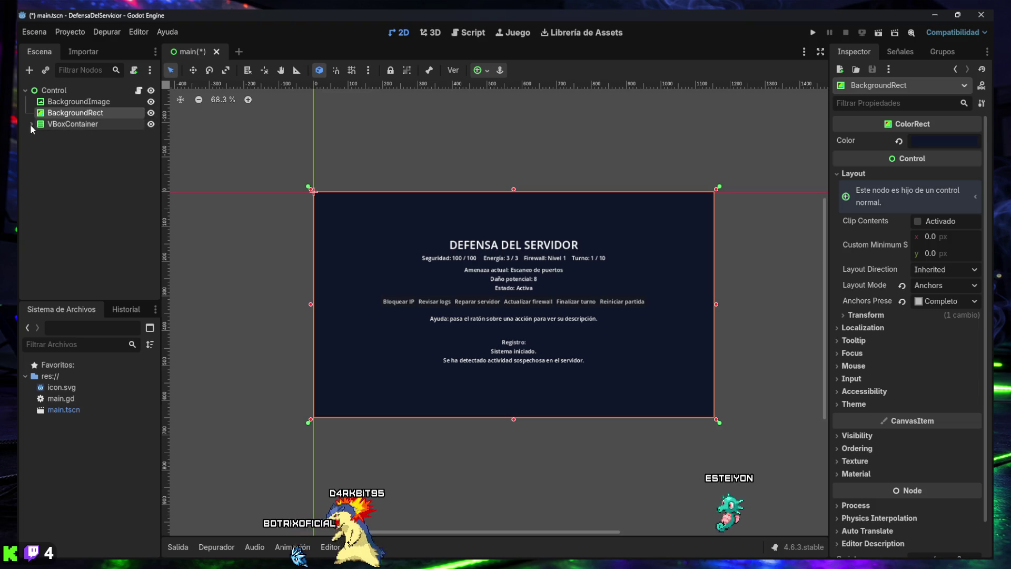
left_click(84, 103)
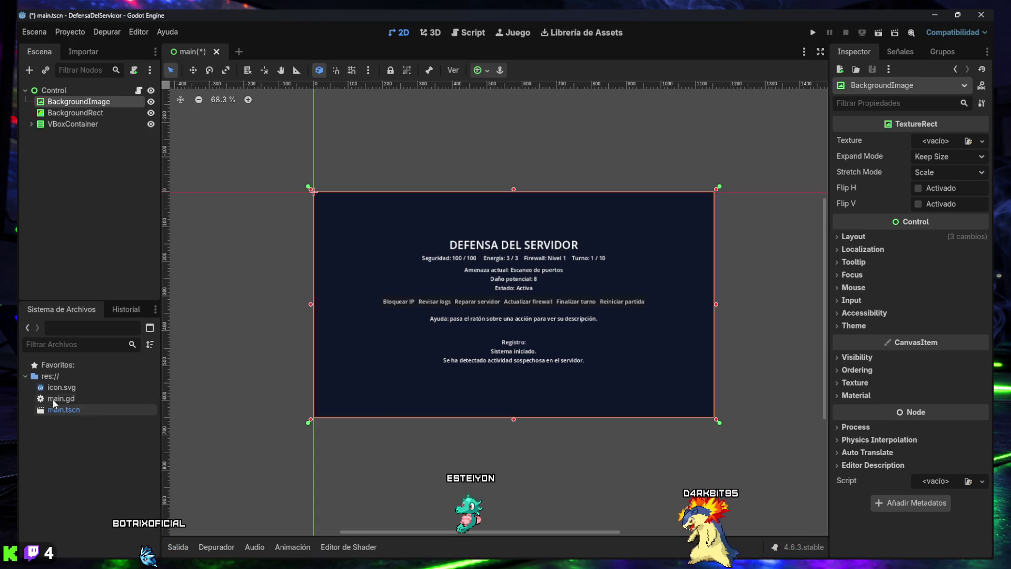
- Create an 'assets' folder at the project root
right_click(57, 435)
left_click(94, 442)
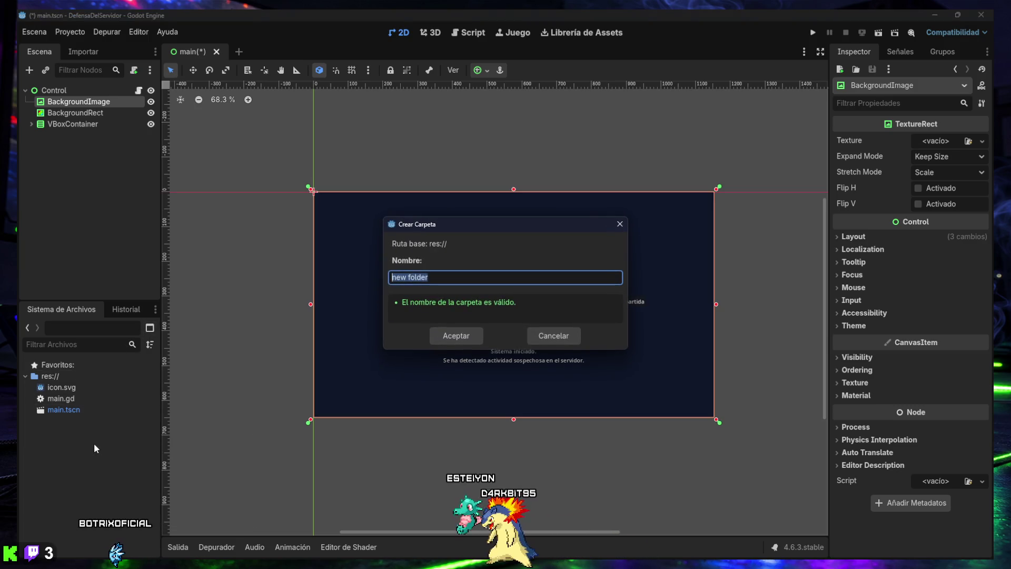
type("as")
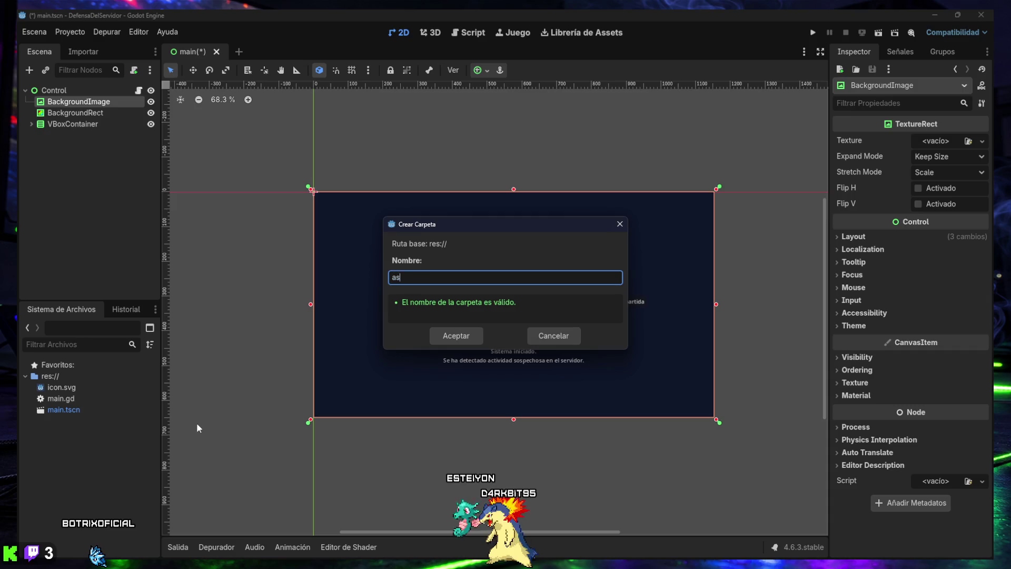
type("sets")
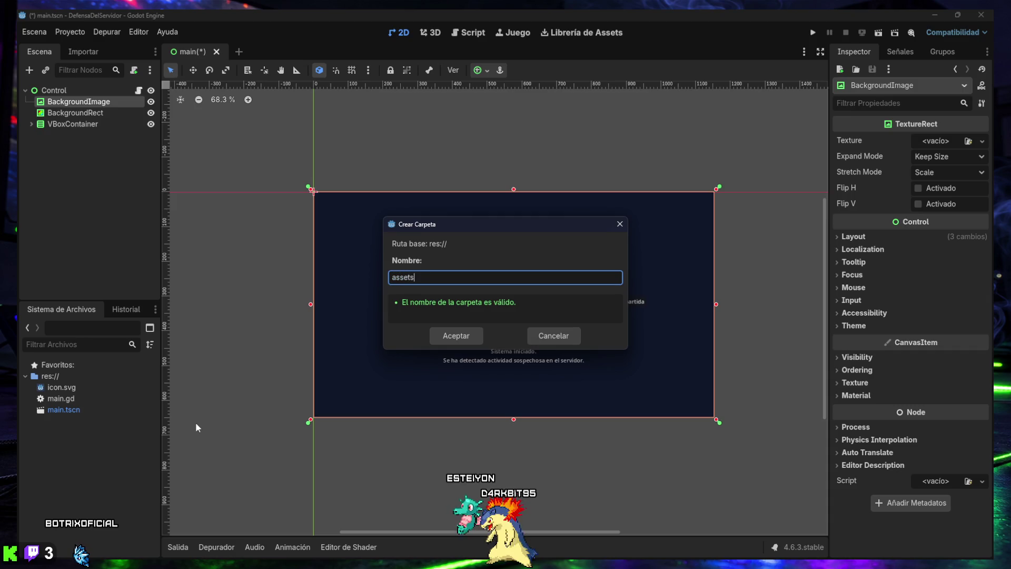
left_click(447, 335)
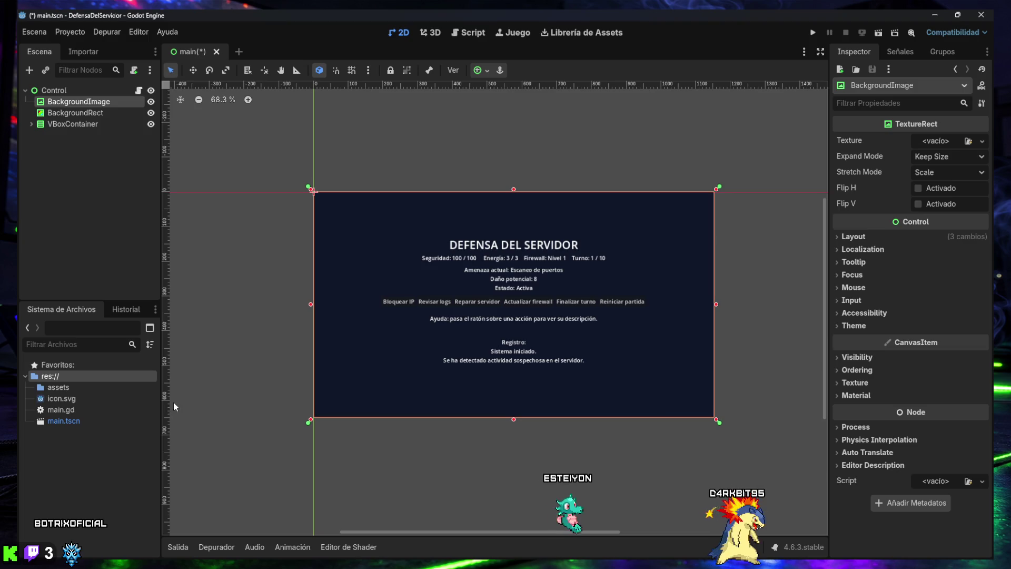
- Create a 'backgrounds' folder inside assets and expand assets to reveal it
right_click(59, 393)
mouse_move(119, 379)
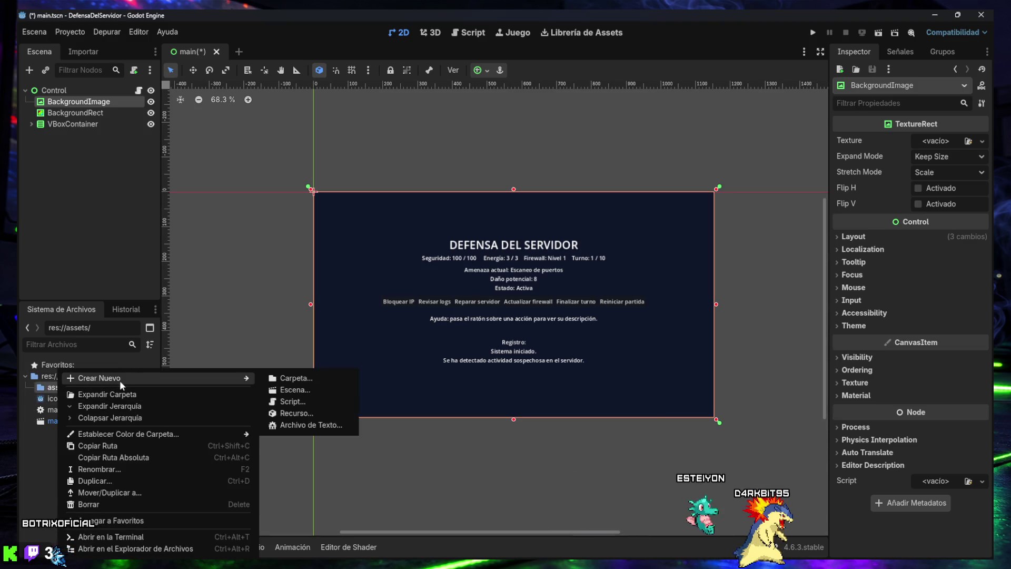
left_click(289, 378)
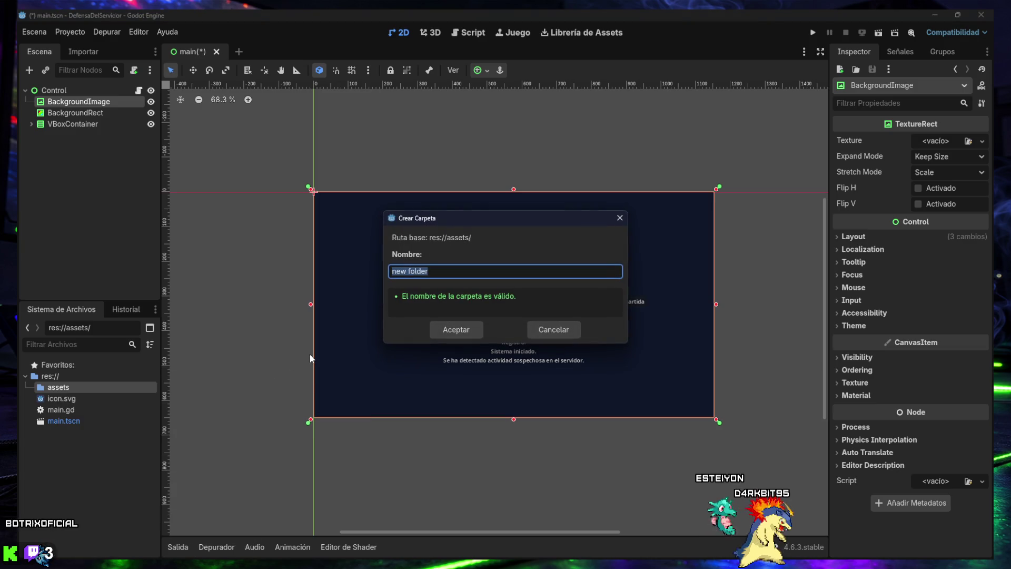
type("backgrounds")
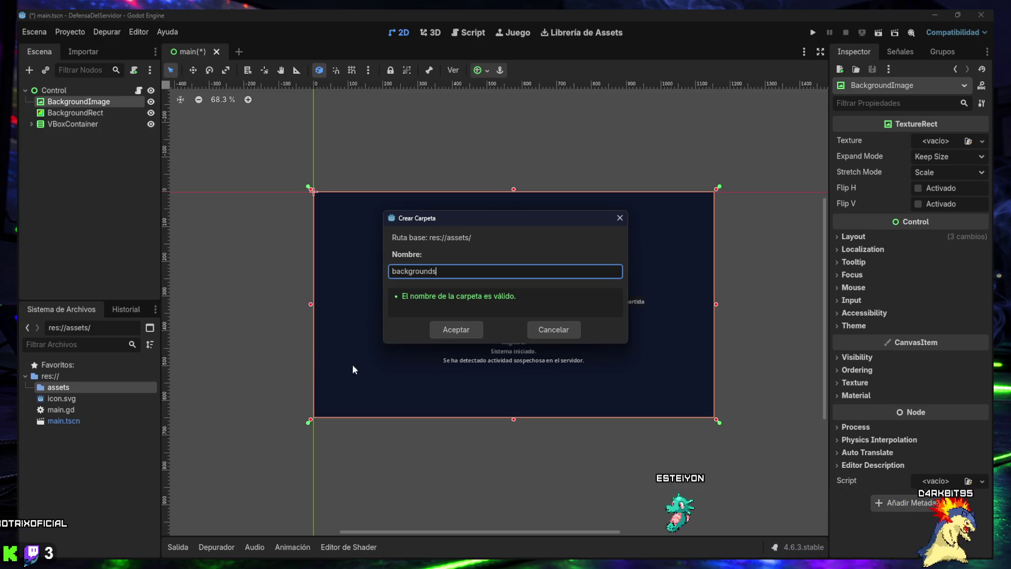
left_click(450, 329)
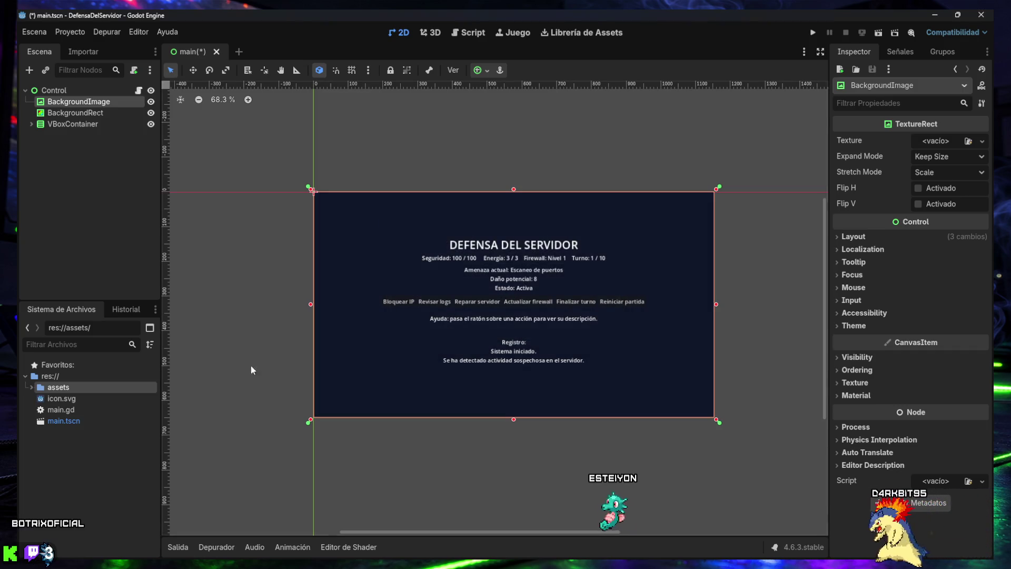
left_click(31, 387)
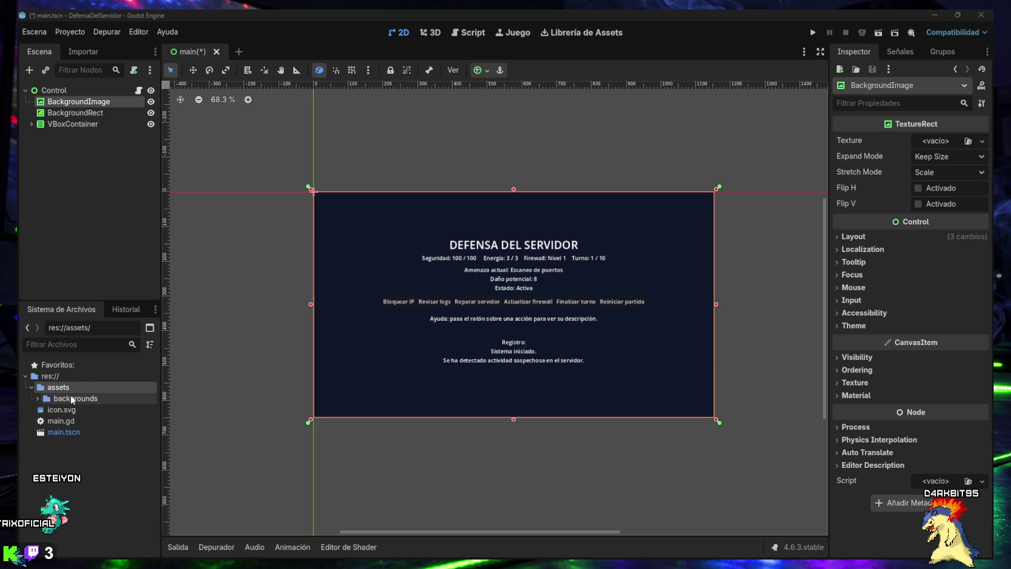
- Expand the backgrounds folder so backgroundDDS.png is listed
left_click(38, 399)
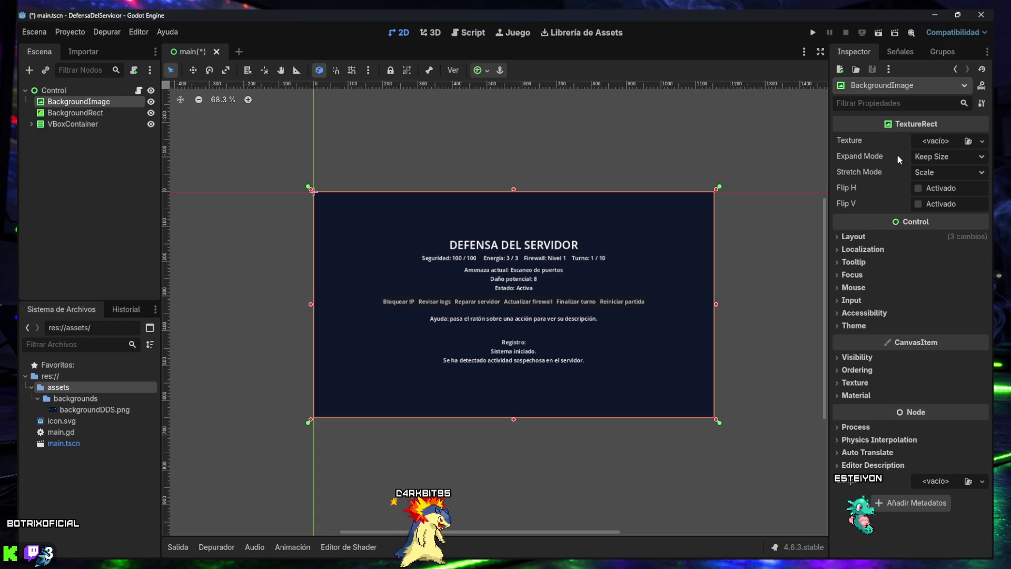
mouse_move(898, 154)
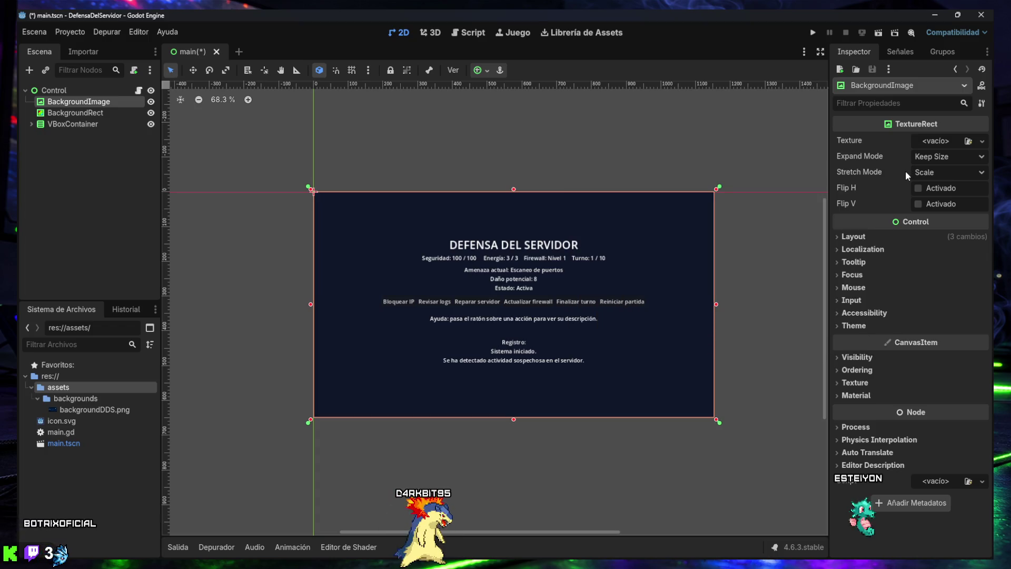
- Load backgroundDDS.png as BackgroundImage's texture and compare it with the overlay hidden and shown
left_click(982, 142)
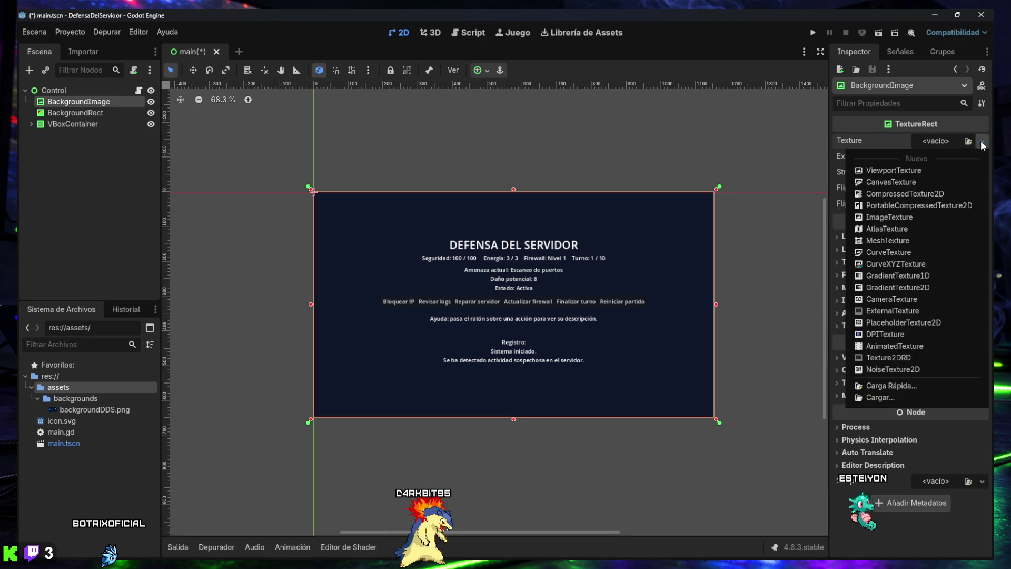
left_click(967, 144)
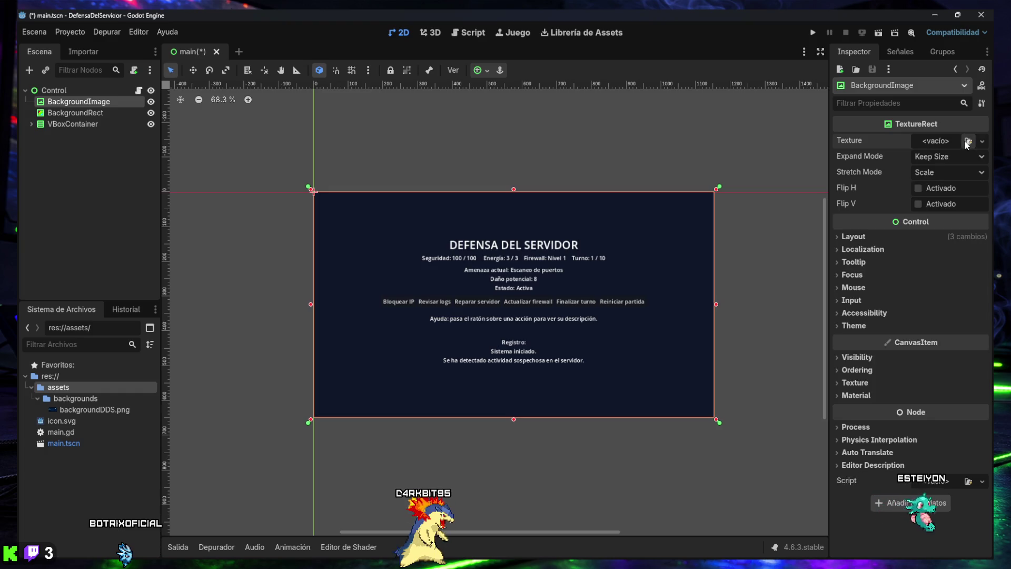
left_click(967, 143)
double_click(405, 171)
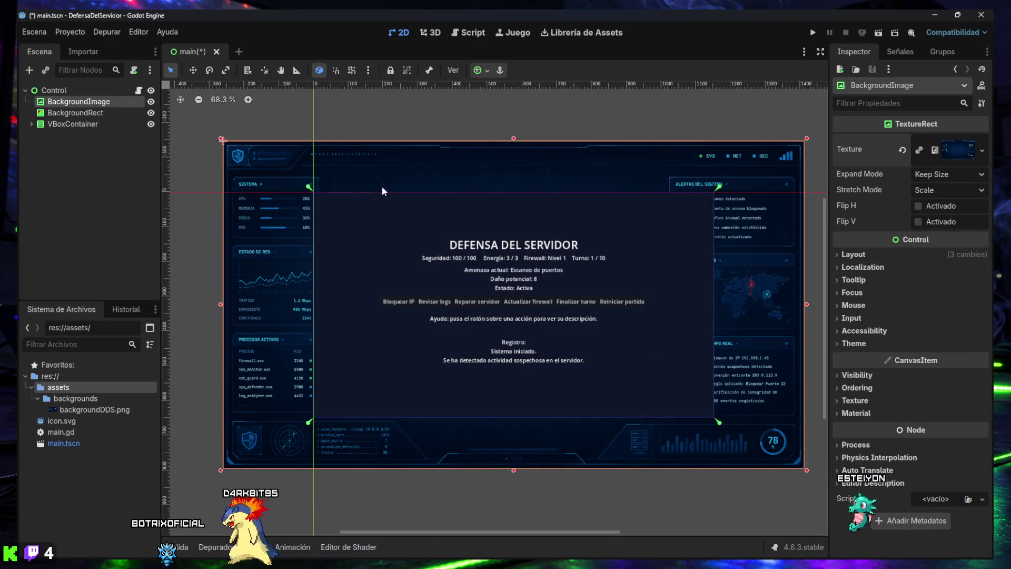
left_click(150, 113)
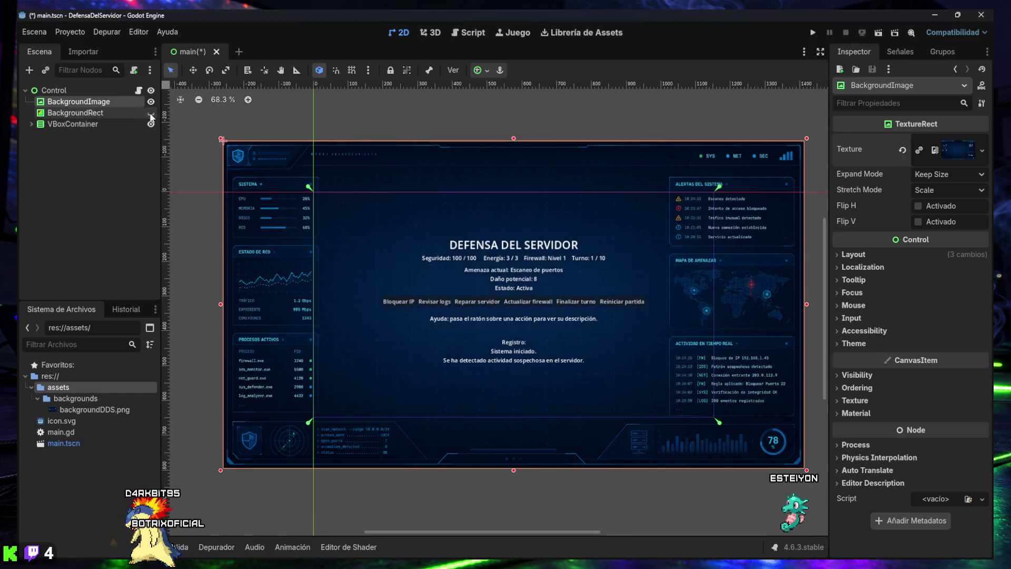
left_click(151, 114)
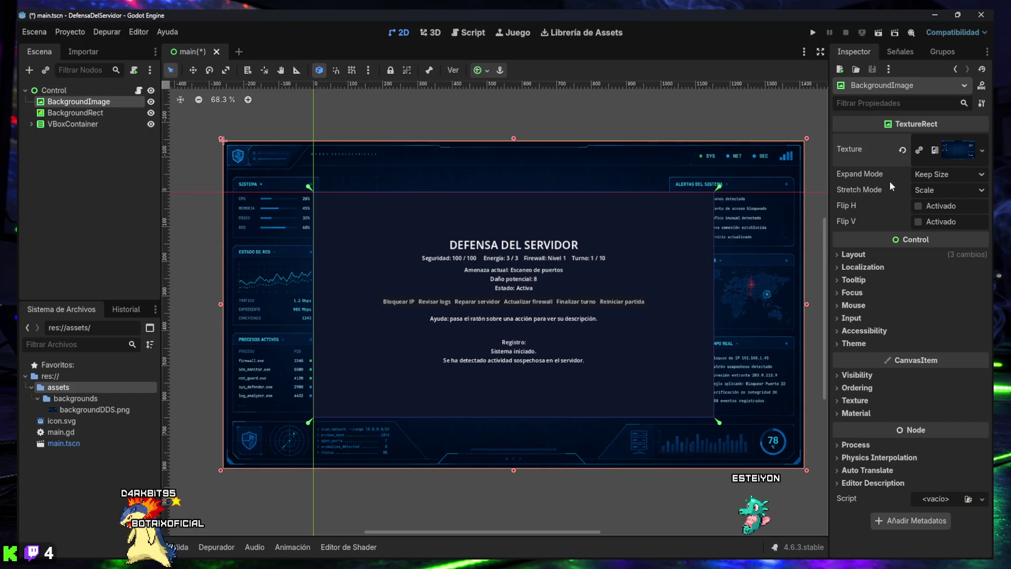
left_click(479, 71)
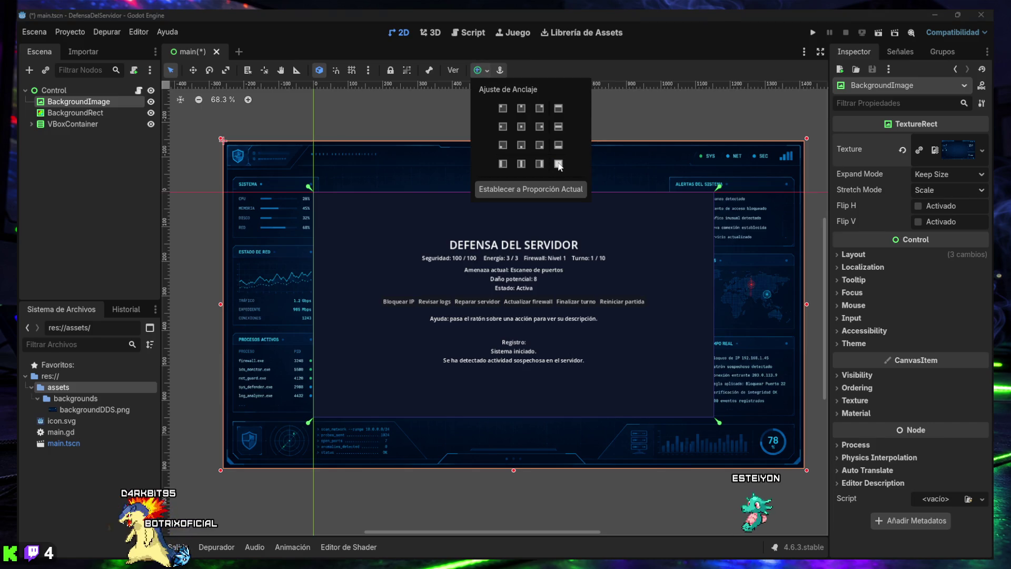
- Apply the Full Rect anchor preset to BackgroundImage, comparing with the overlay off and on
left_click(480, 71)
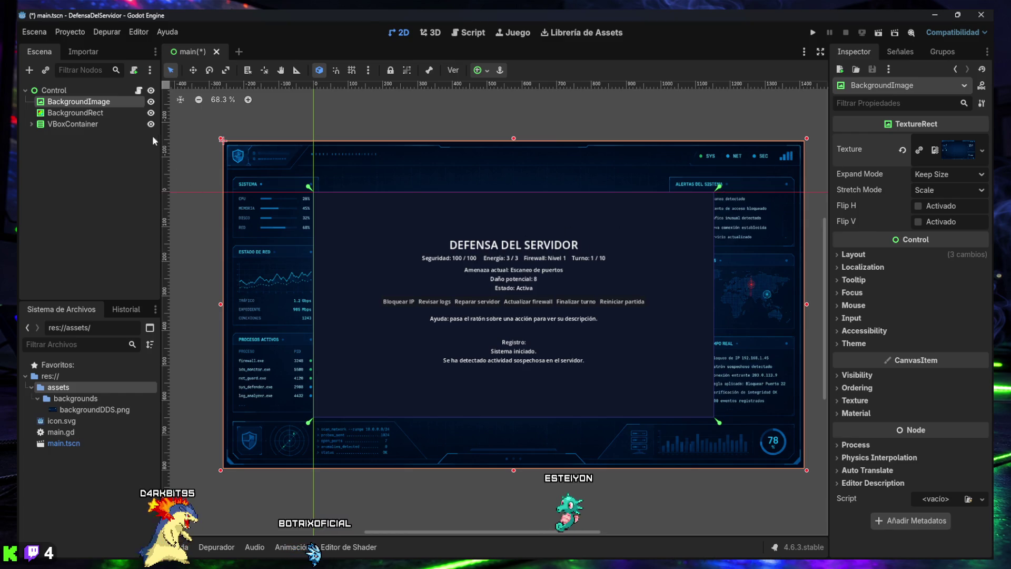
left_click(151, 114)
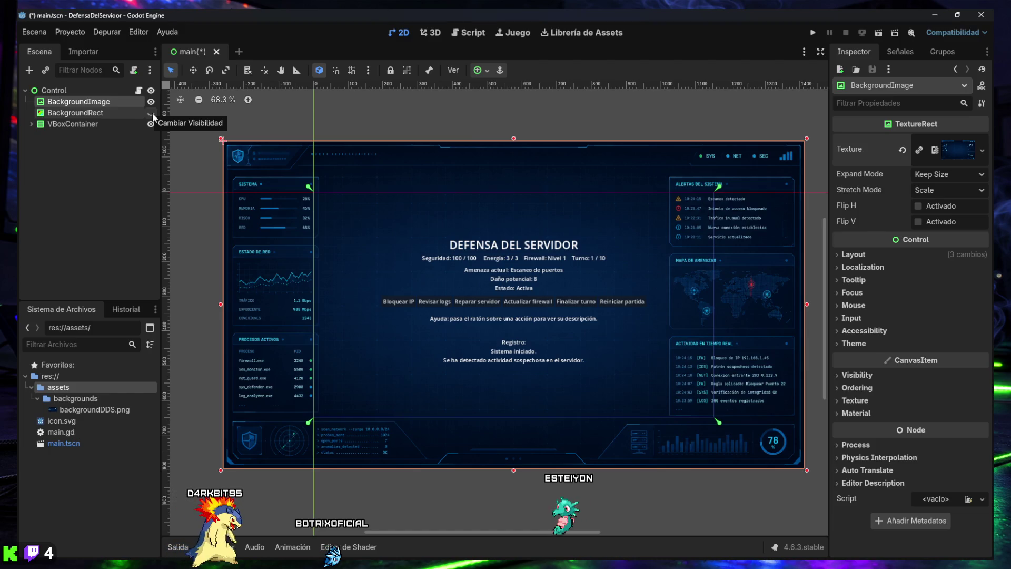
left_click(151, 113)
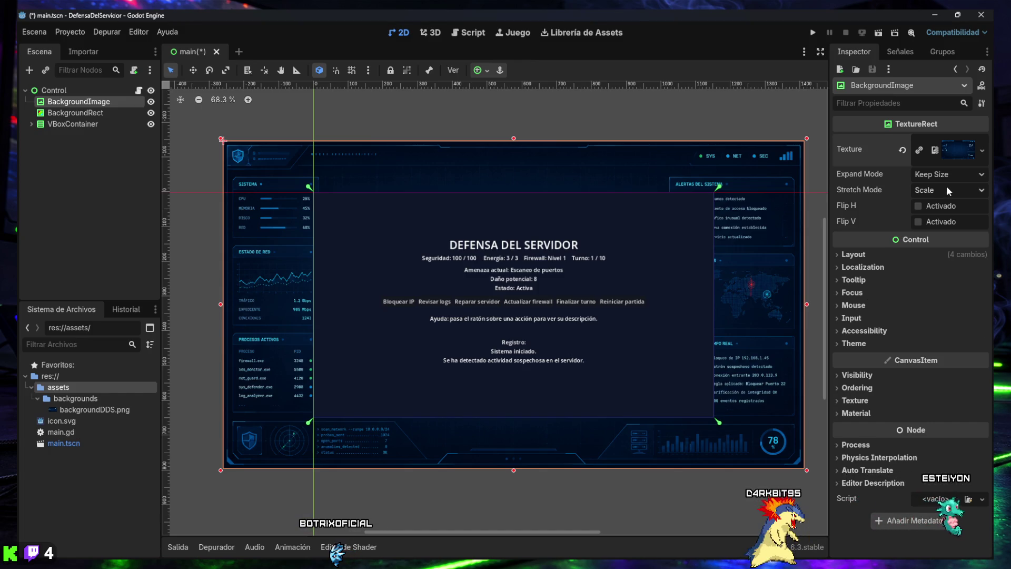
left_click(980, 175)
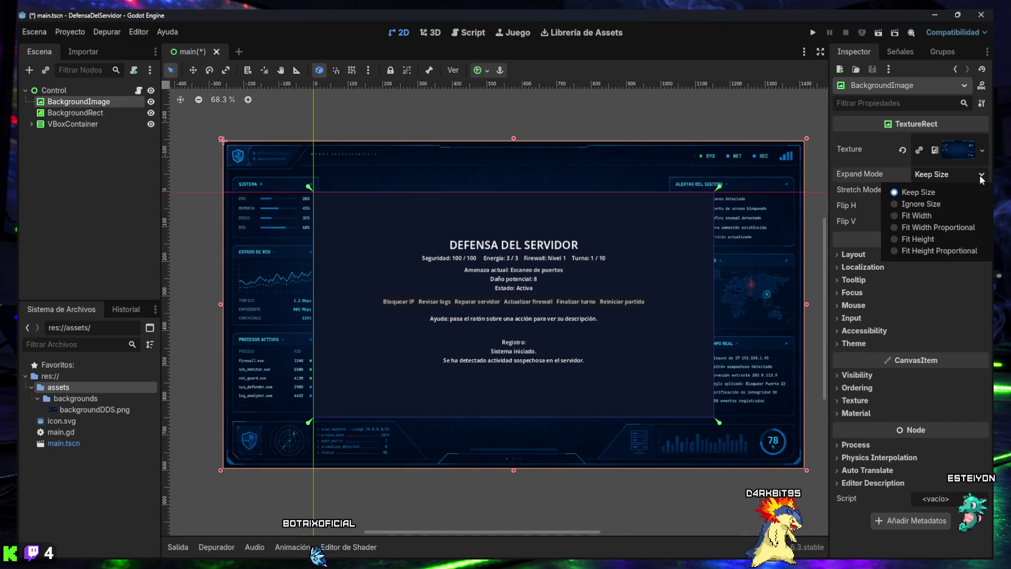
- Set BackgroundImage to Ignore Size and Keep Aspect Covered, then select BackgroundRect
left_click(925, 205)
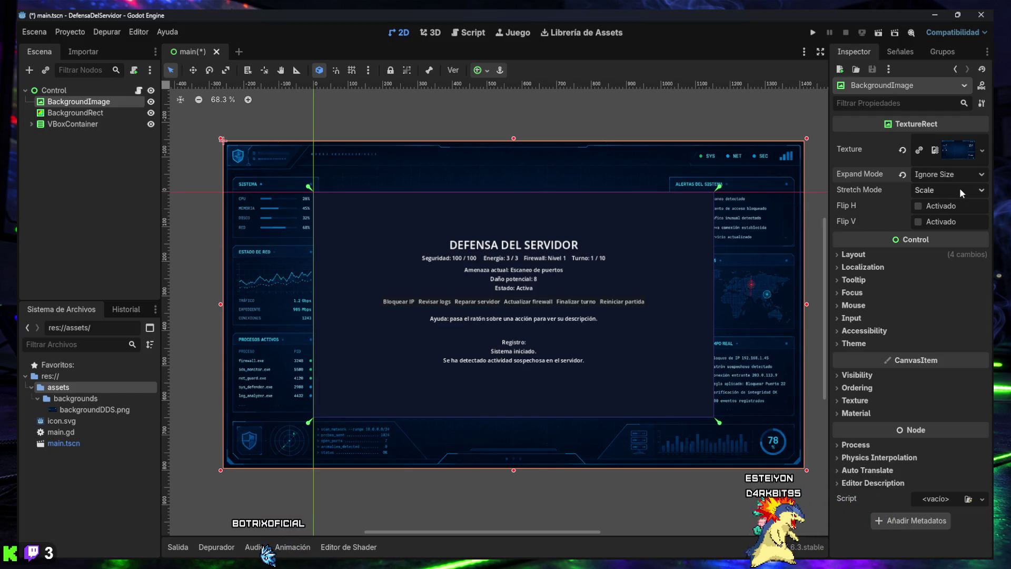
left_click(981, 191)
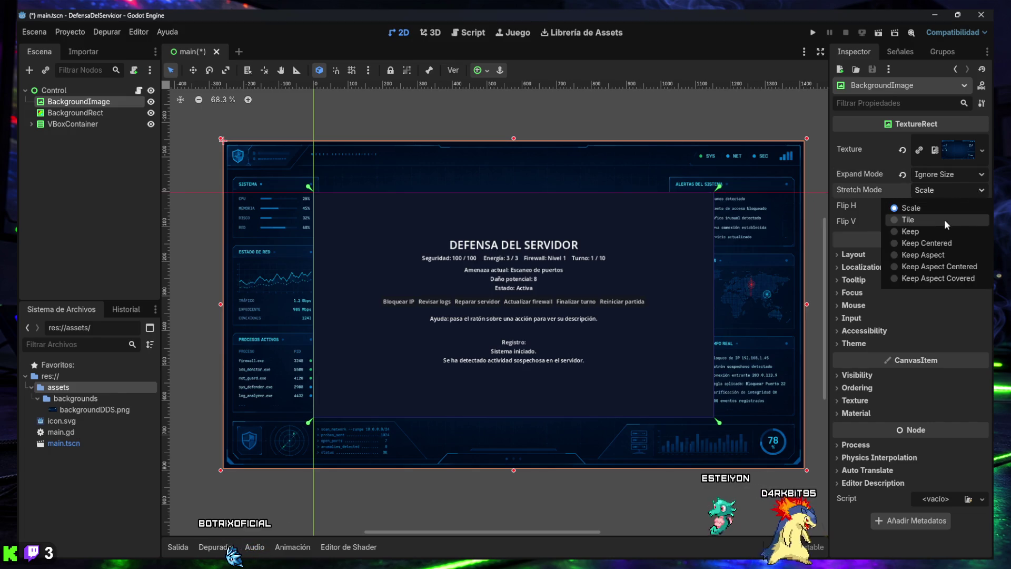
left_click(937, 277)
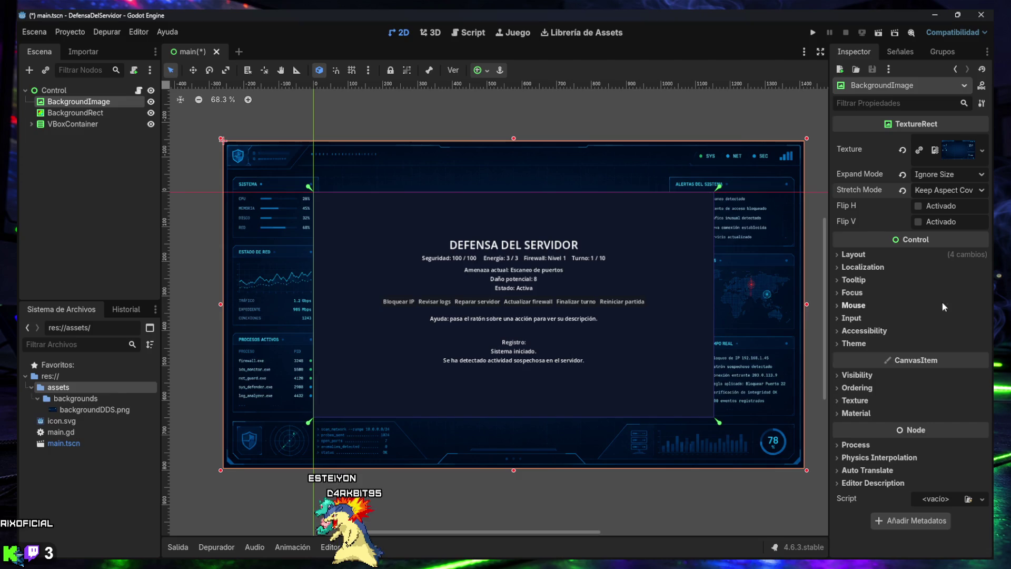
left_click(78, 113)
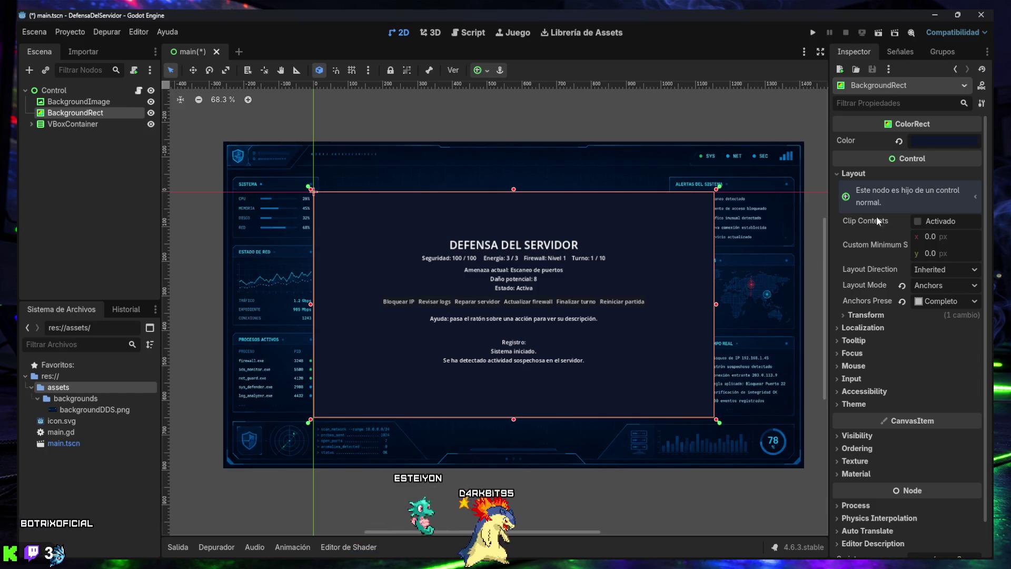
left_click(853, 174)
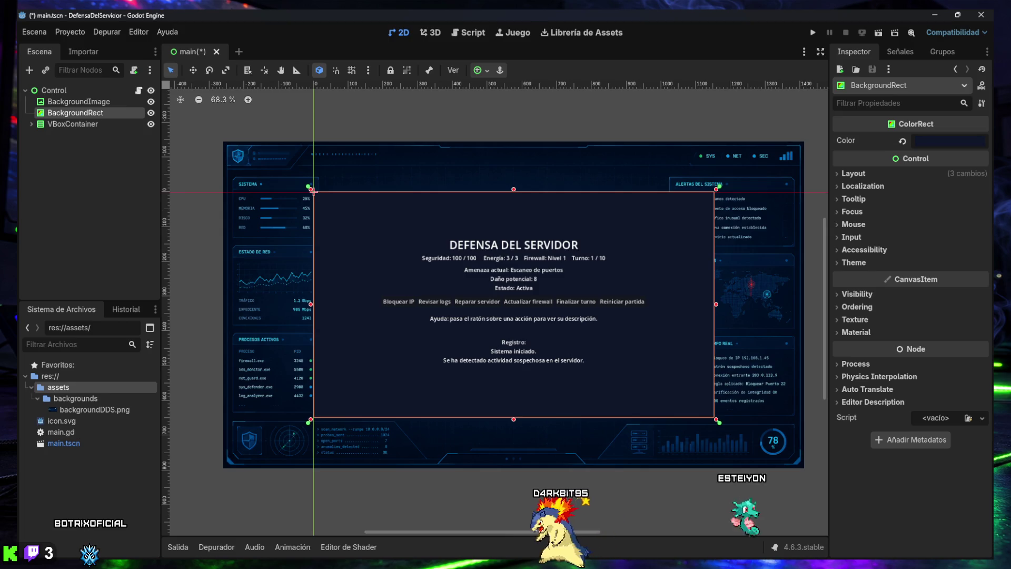
- Set the BackgroundRect colour's alpha to 127 for a half-transparent overlay
left_click(855, 174)
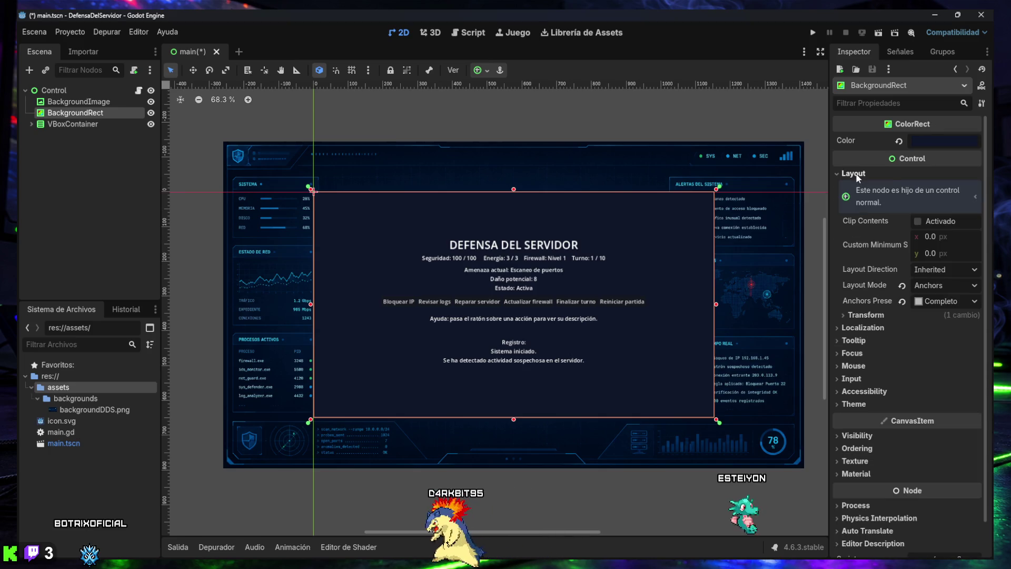
left_click(855, 176)
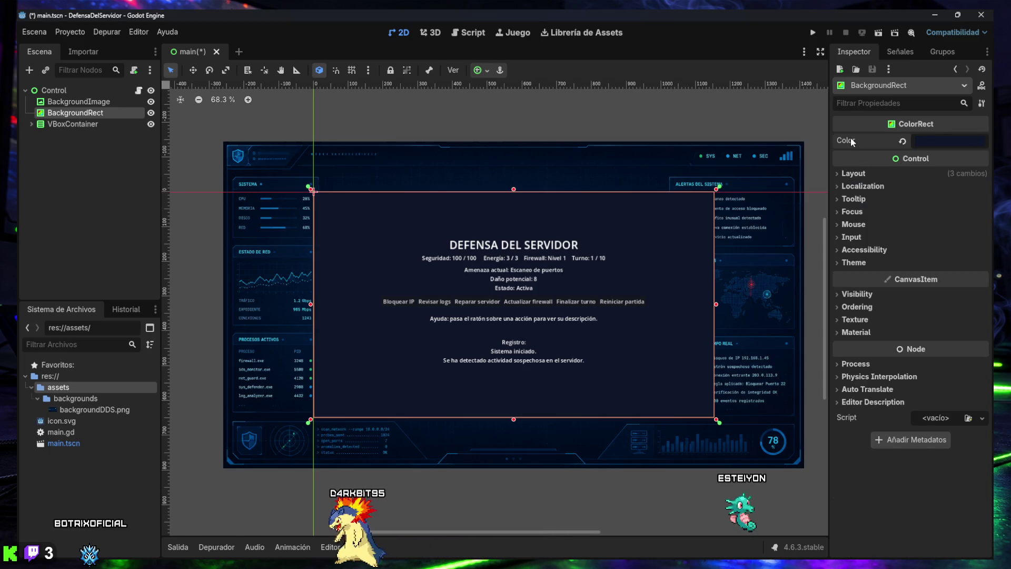
left_click(937, 141)
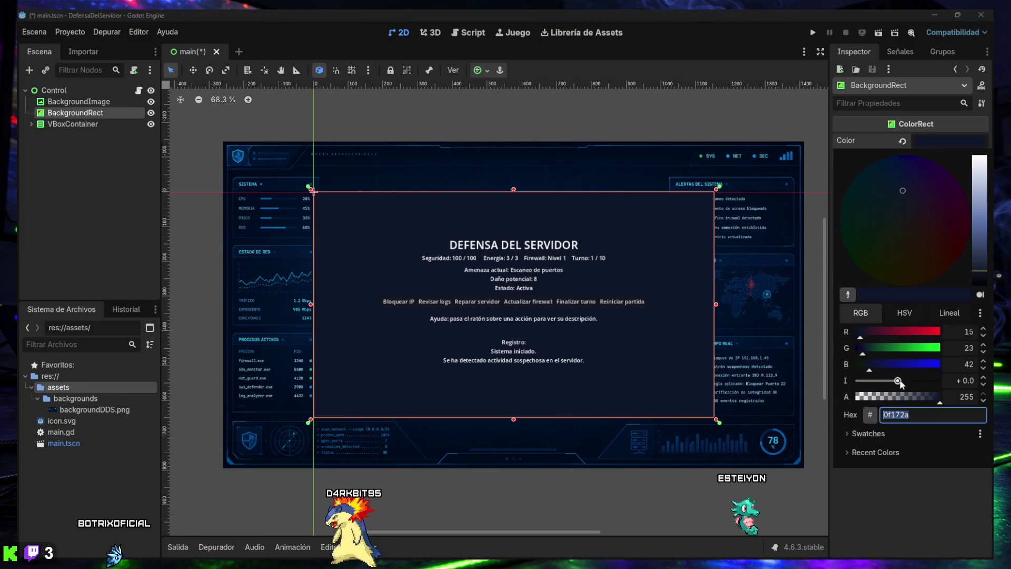
mouse_move(831, 563)
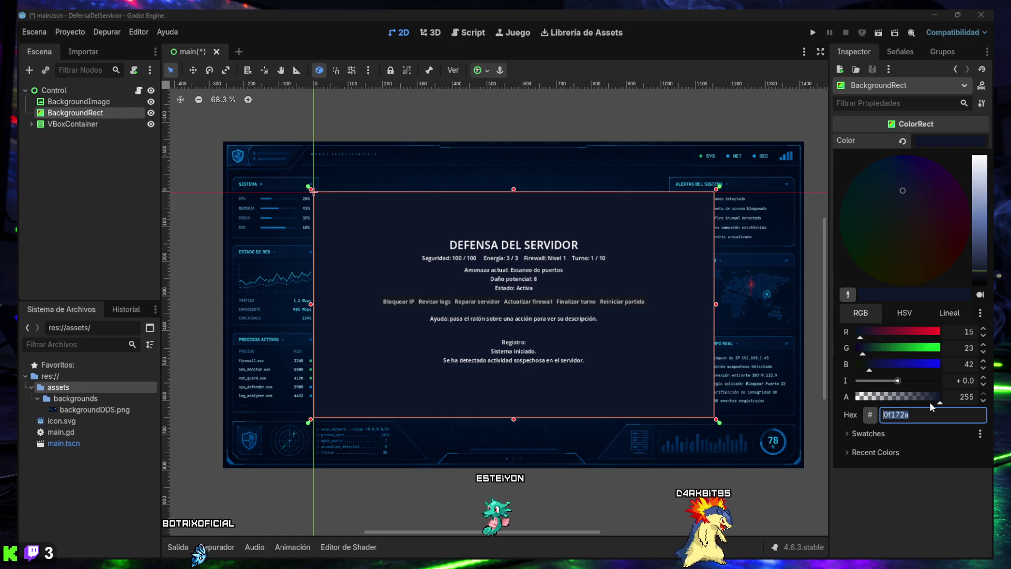
mouse_move(922, 403)
left_mouse_down()
mouse_move(899, 403)
mouse_move(939, 400)
left_mouse_up()
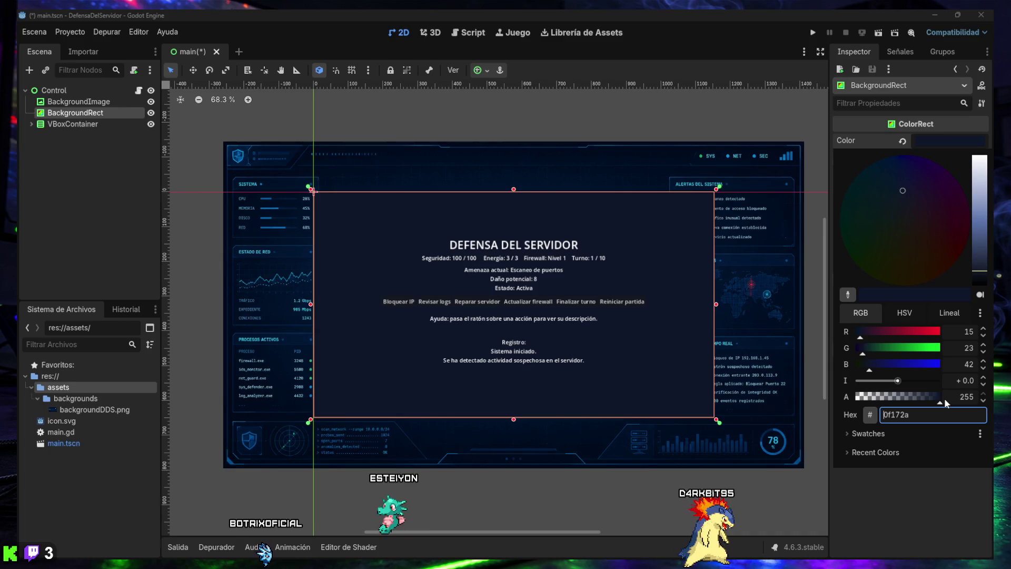
mouse_move(649, 552)
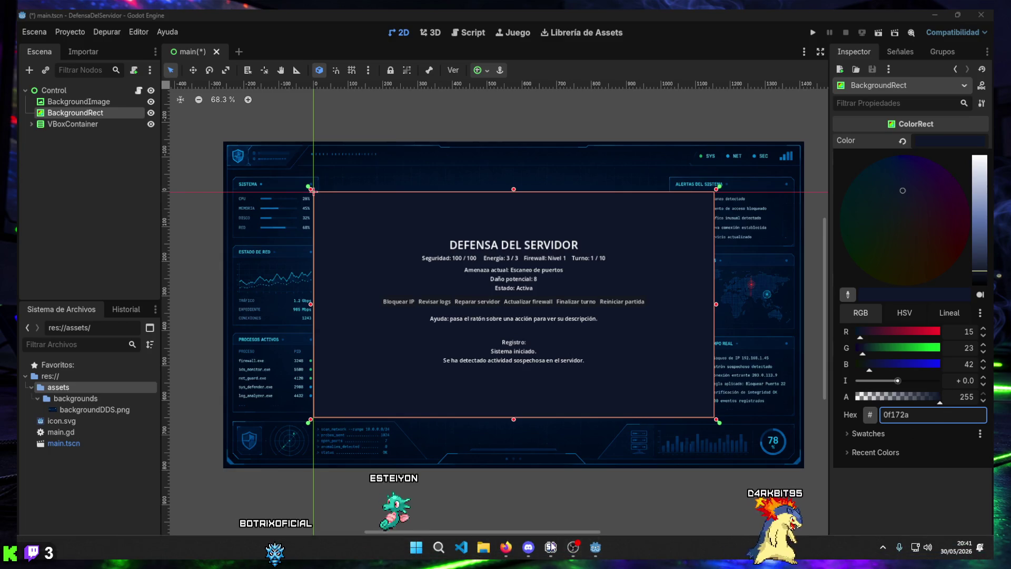
mouse_move(551, 547)
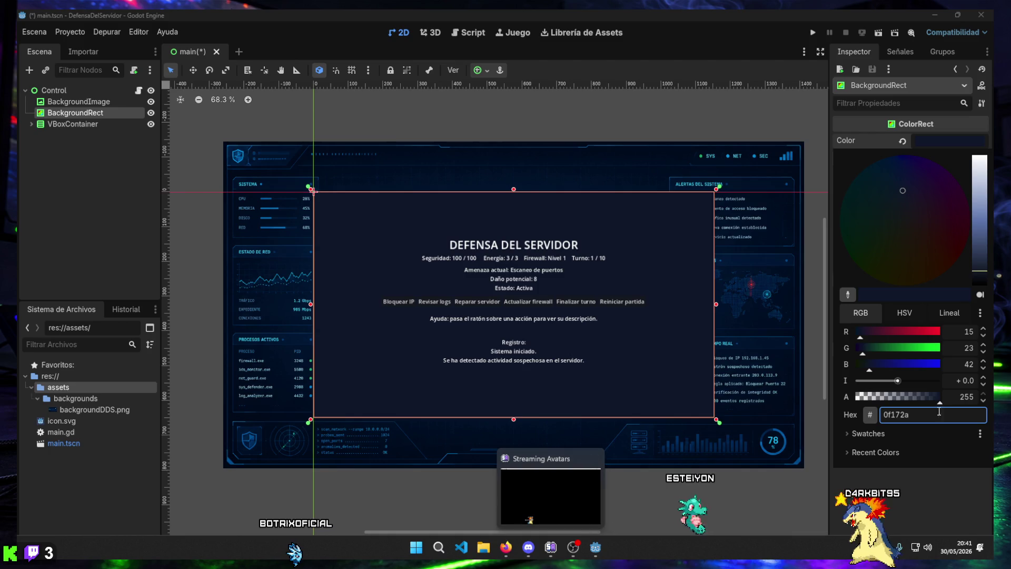
double_click(963, 396)
type("127")
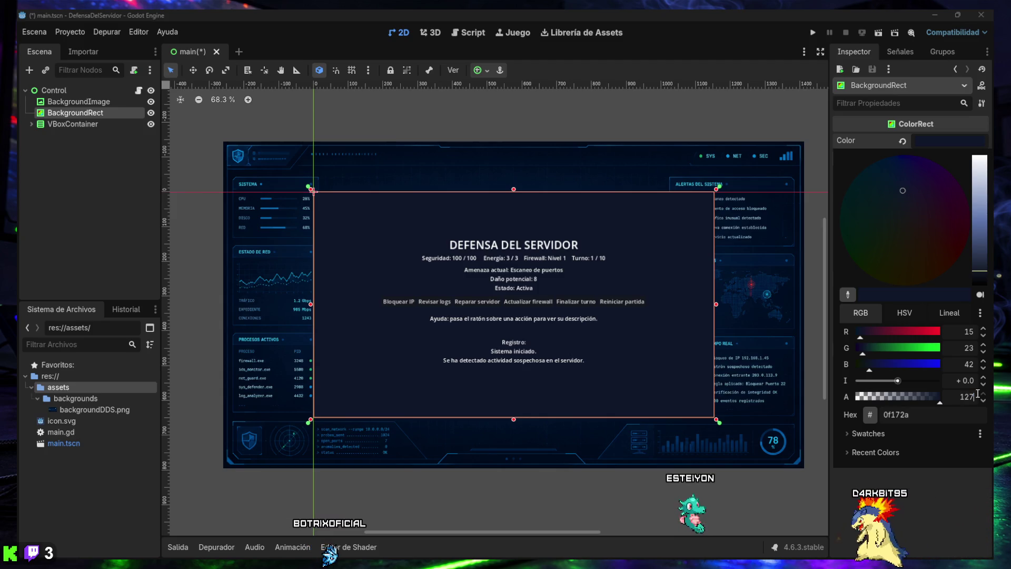
key("Return")
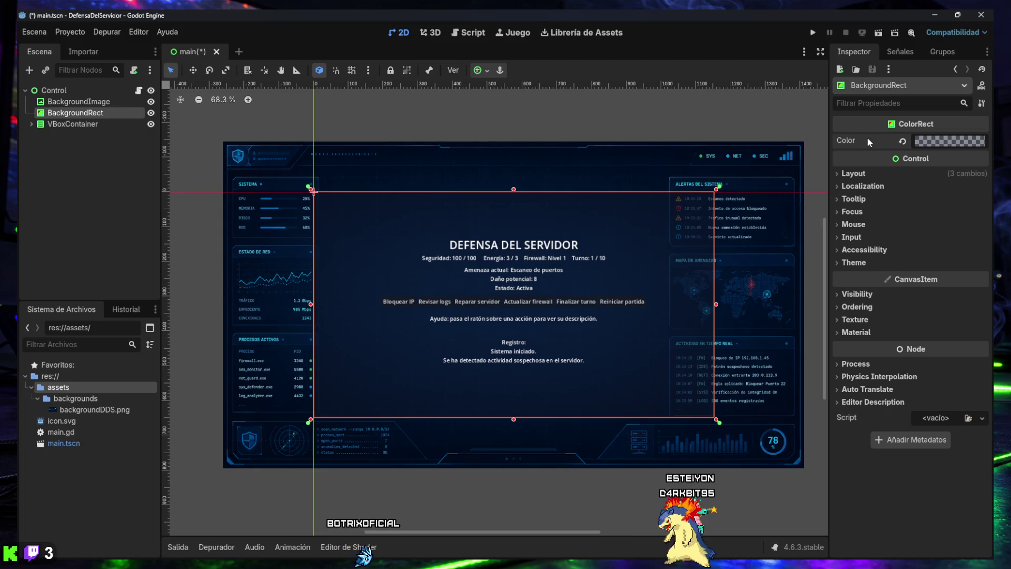
- Confirm the overlay colour is 0f172a7f and save main.tscn
left_click(931, 141)
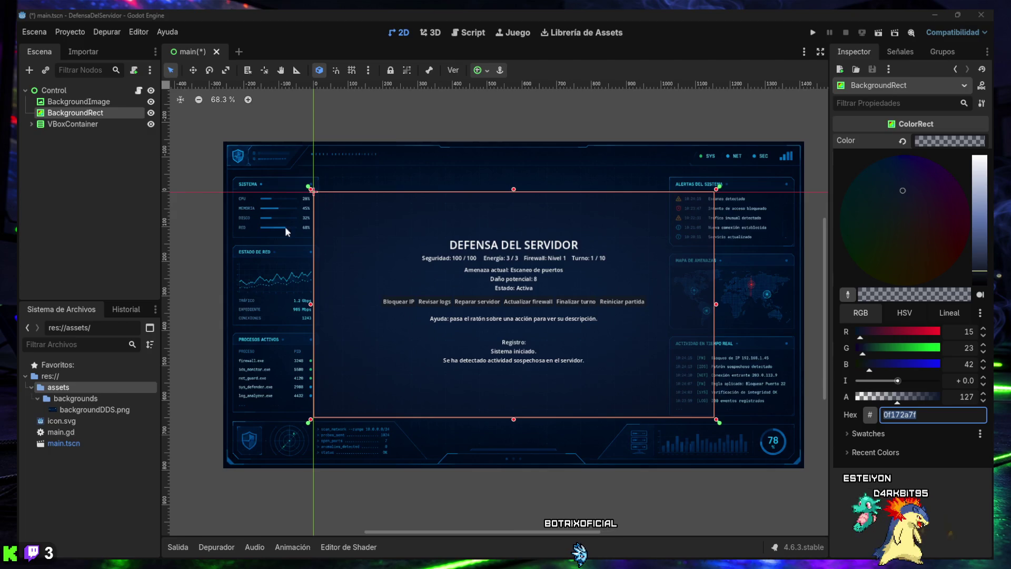
left_click(103, 143)
key("ctrl+s")
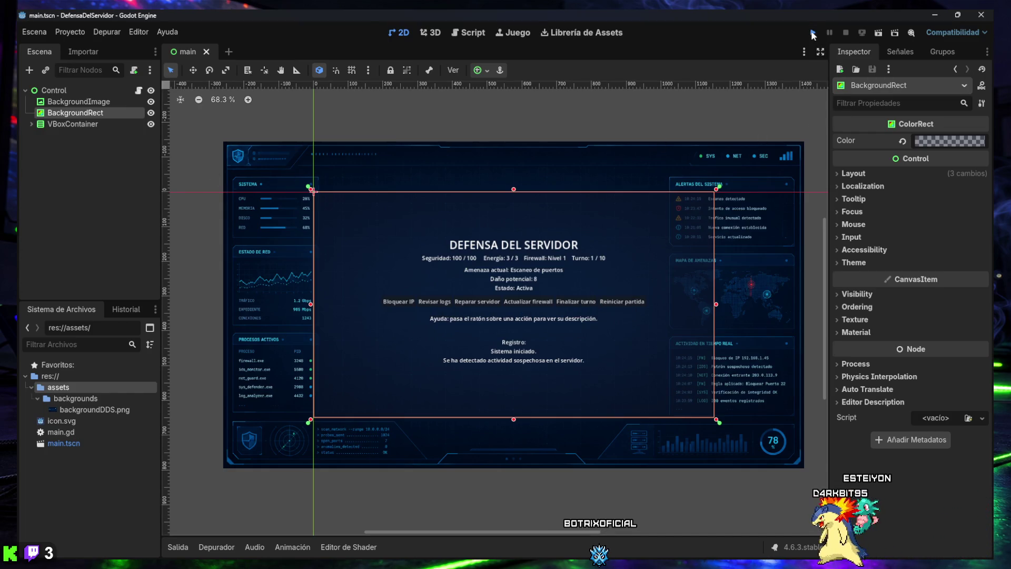
left_click(813, 34)
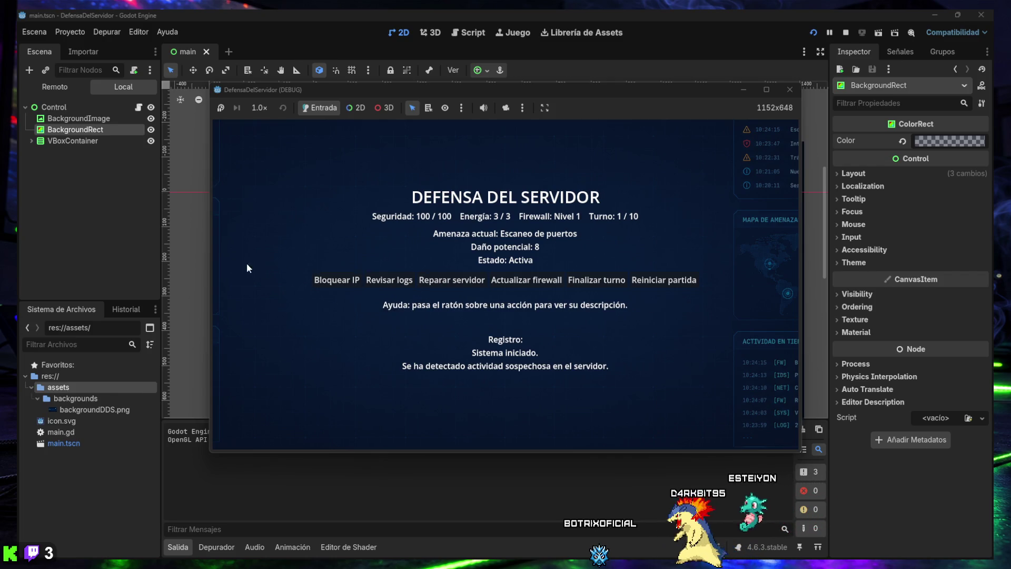
left_click(789, 90)
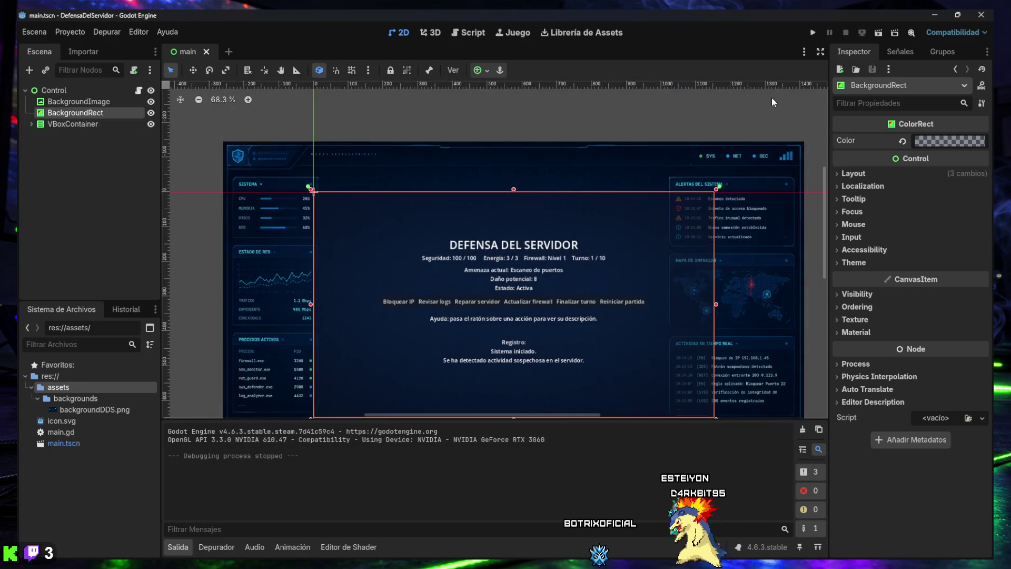
scroll(543, 276, "down", 1)
left_click(179, 547)
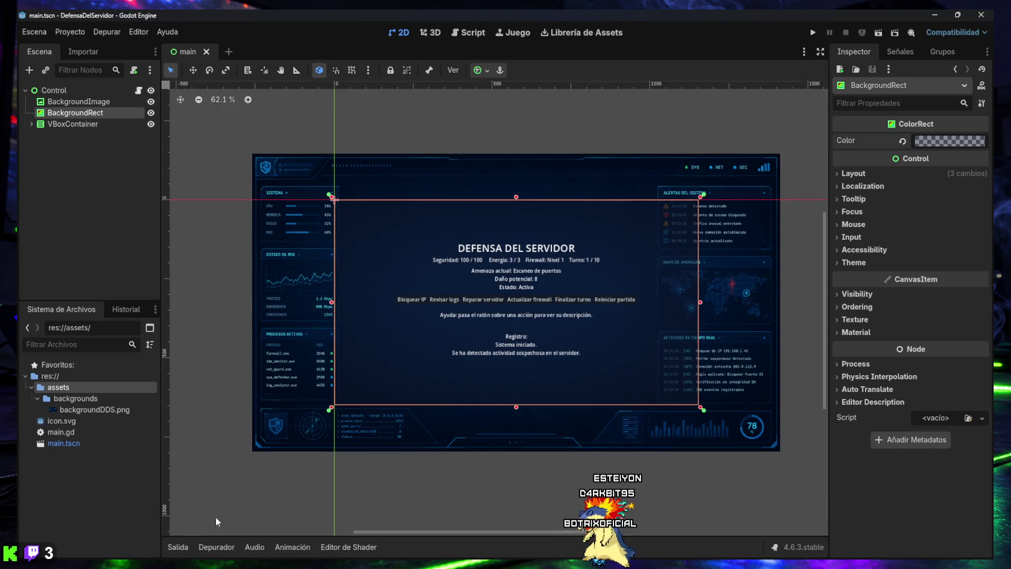
left_click_drag(519, 300, 493, 299)
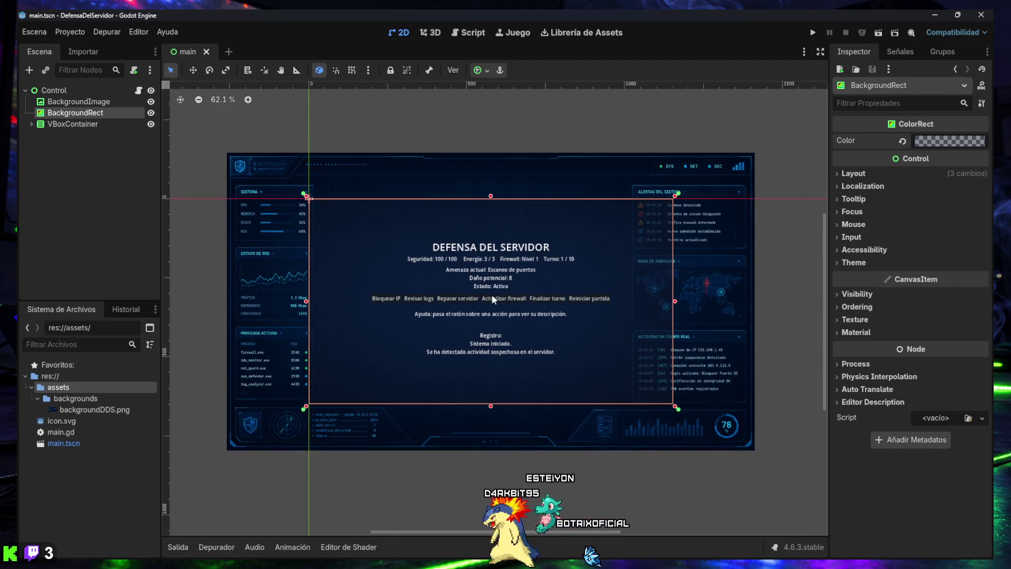
key("super+shift+s")
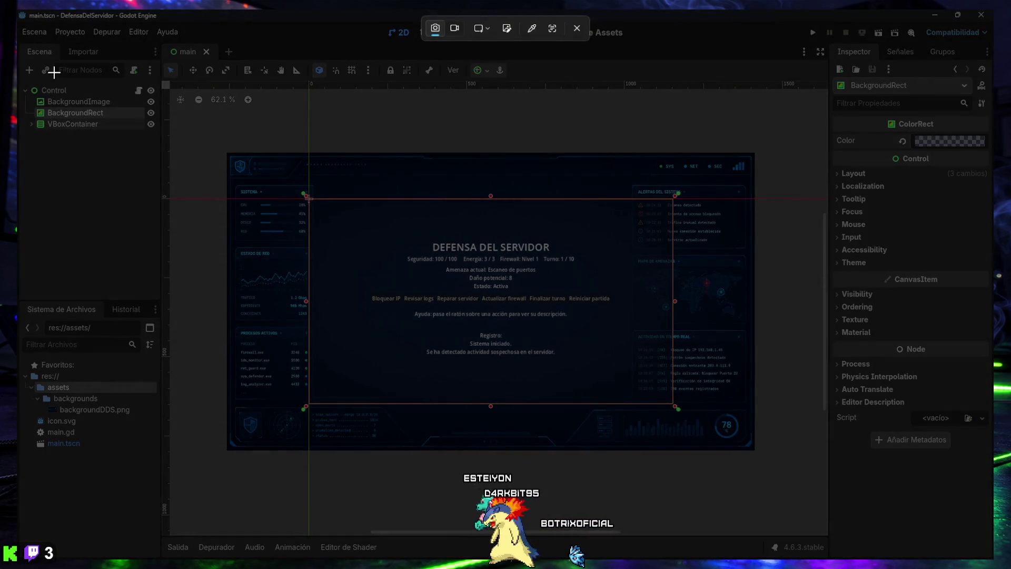
mouse_move(17, 10)
left_mouse_down()
mouse_move(251, 108)
mouse_move(943, 501)
left_mouse_up()
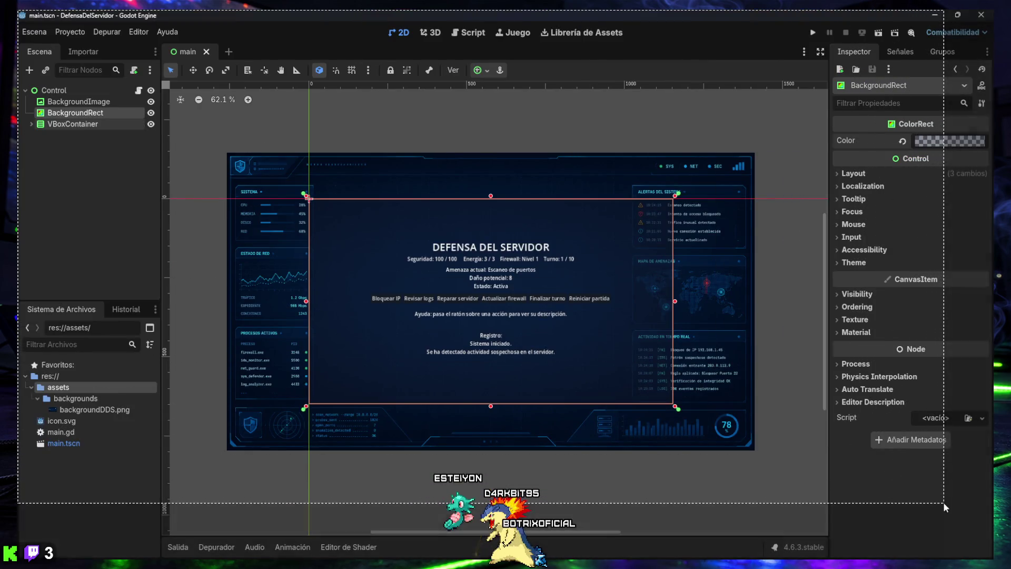
- Select BackgroundImage and take a screenshot of the editor window
left_click(88, 104)
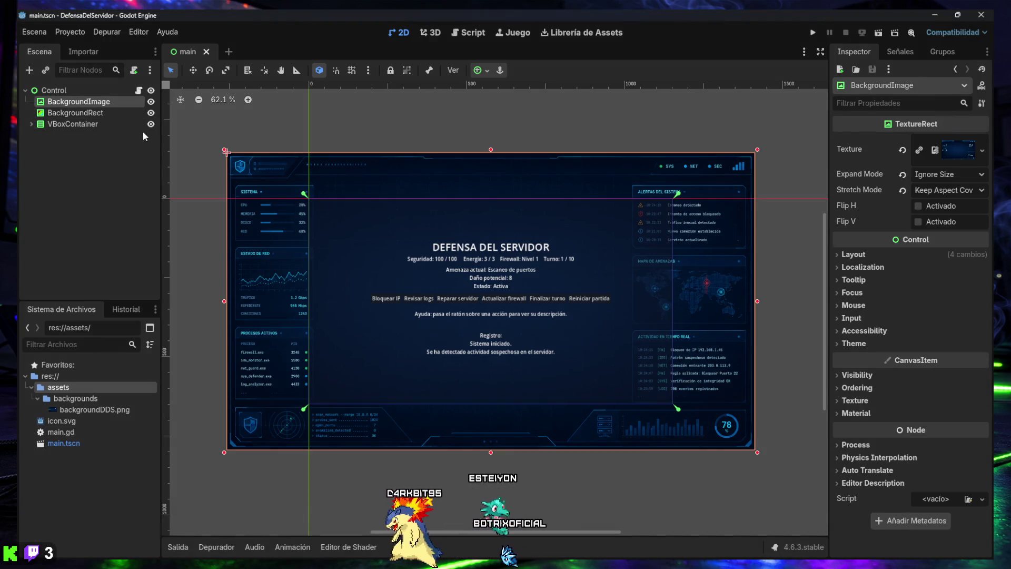
key("super+shift+s")
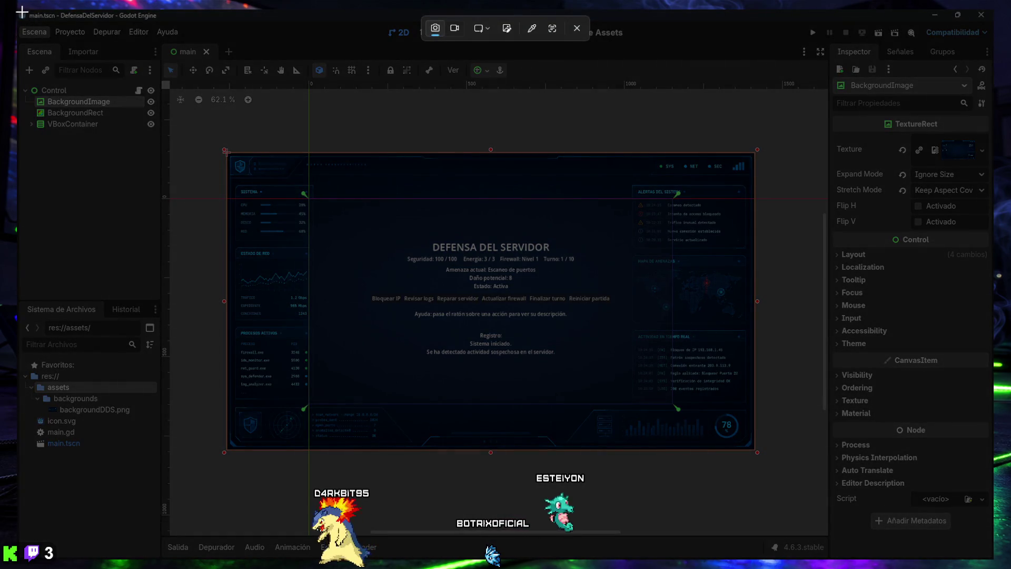
mouse_move(17, 10)
left_mouse_down()
mouse_move(50, 15)
mouse_move(910, 501)
mouse_move(992, 562)
left_mouse_up()
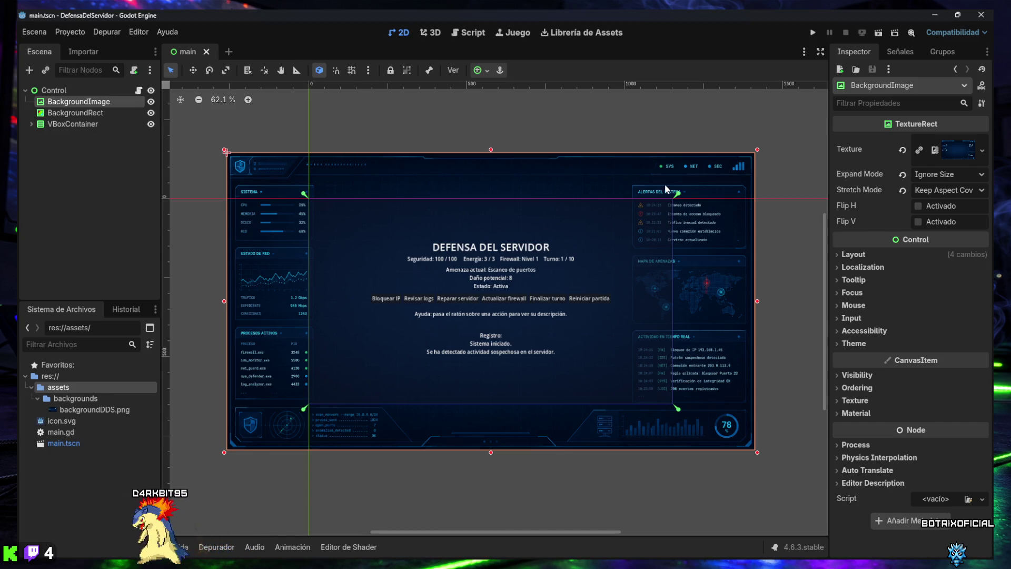
left_click(955, 190)
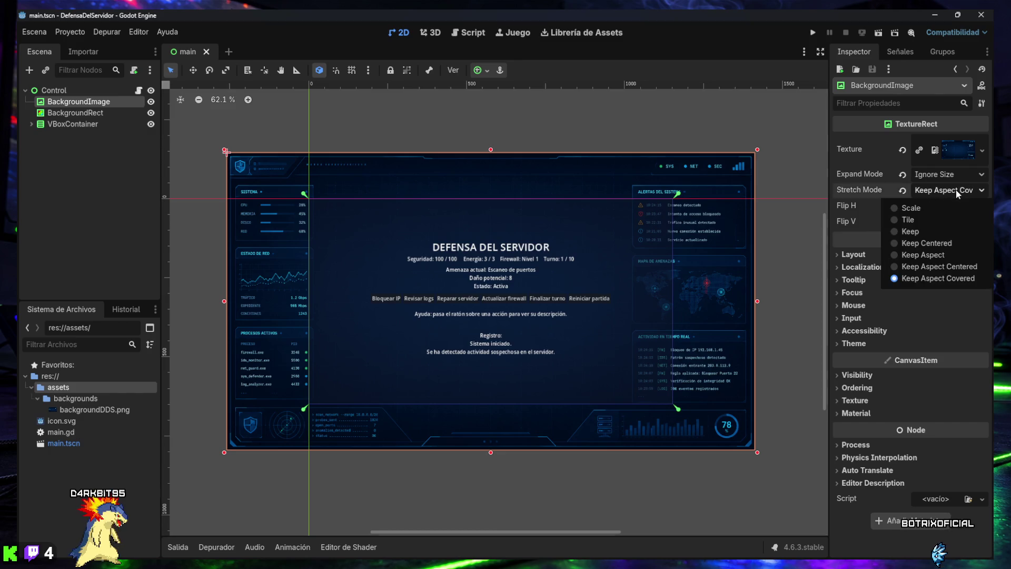
- Try Keep Aspect, then set BackgroundImage's Stretch Mode to Keep Centered
left_click(942, 255)
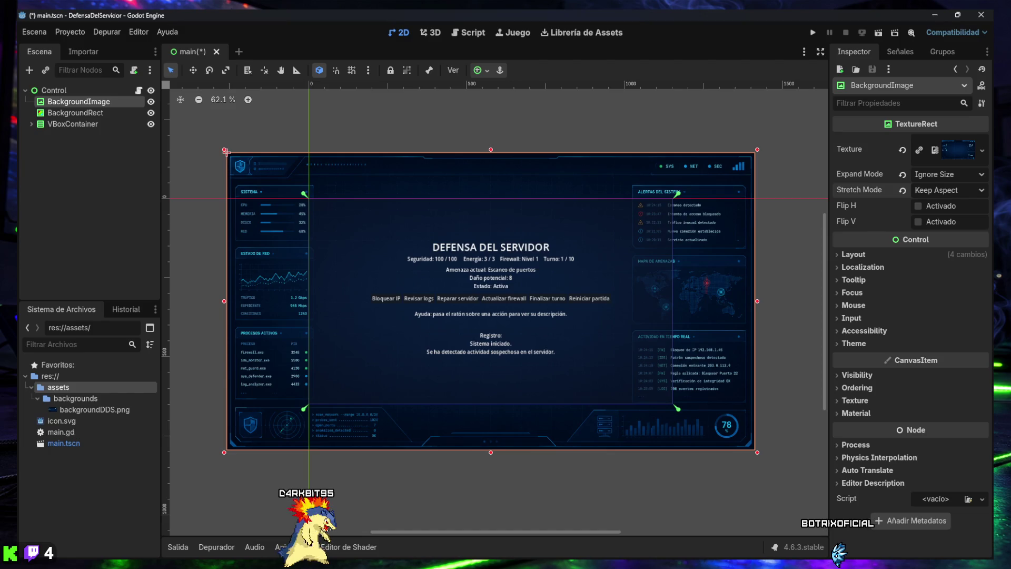
left_click(983, 190)
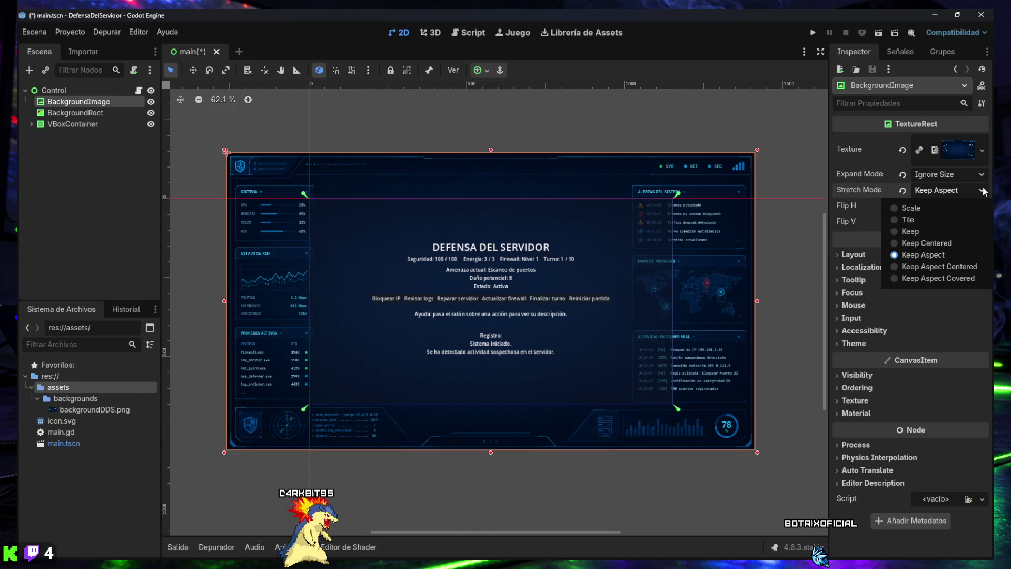
left_click(933, 244)
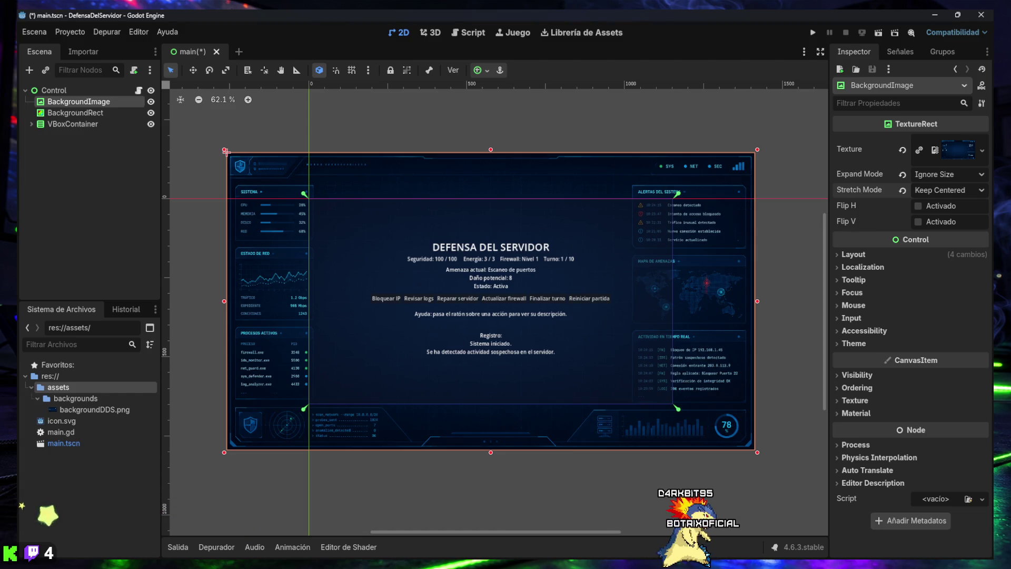
left_click(477, 71)
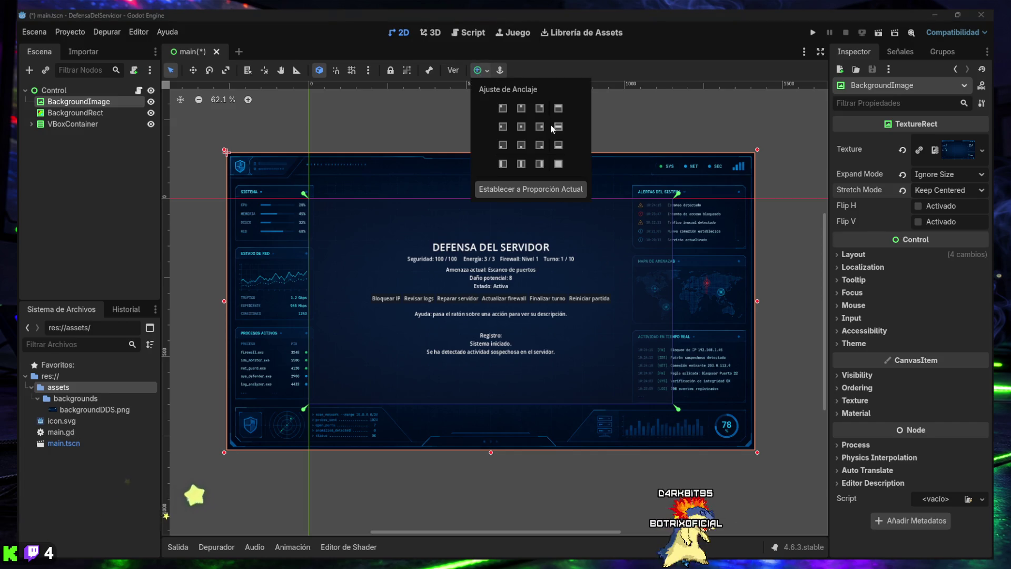
left_click(521, 127)
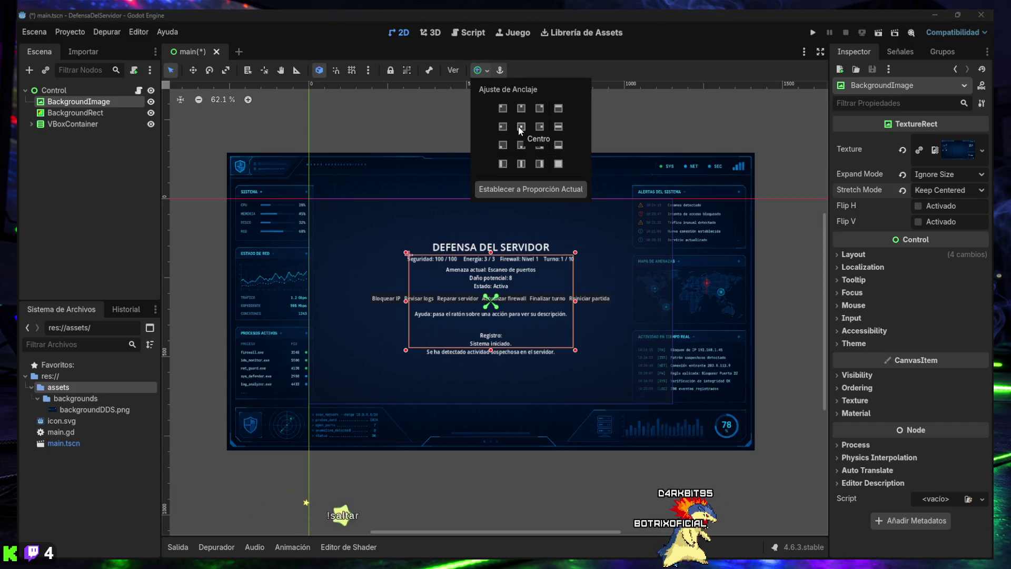
left_click(558, 163)
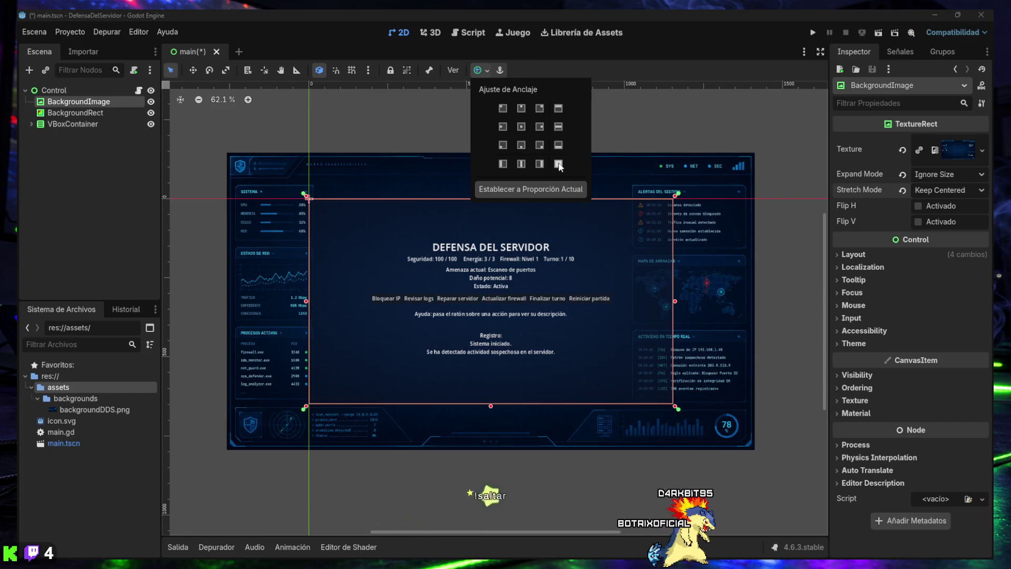
left_click(129, 106)
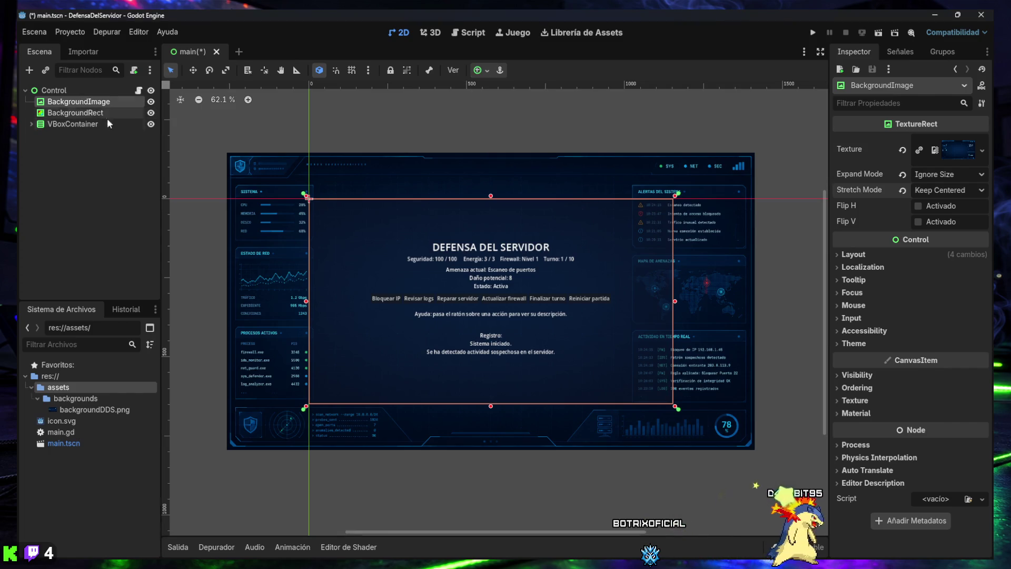
left_click(270, 185)
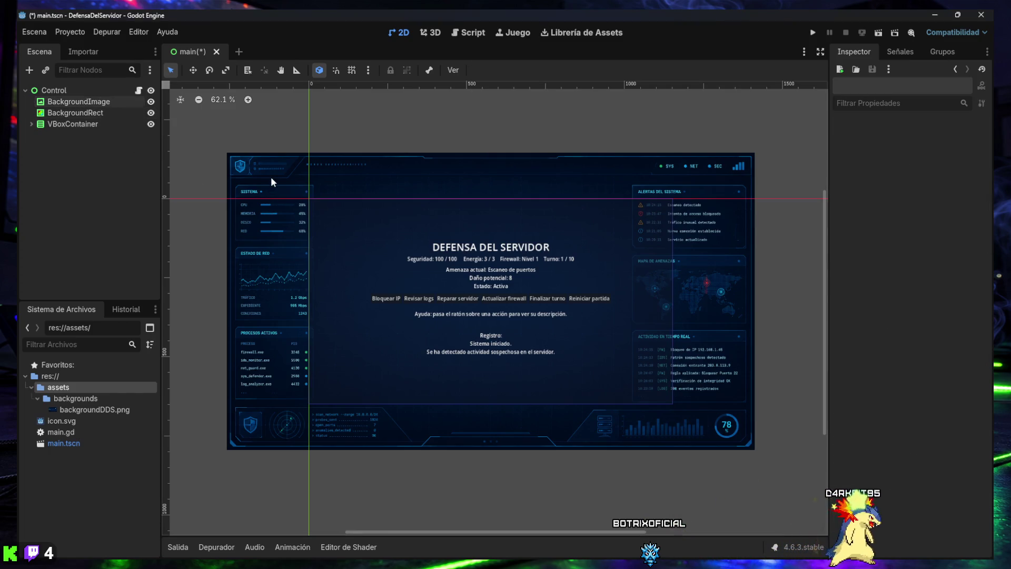
left_click(82, 101)
left_click(481, 70)
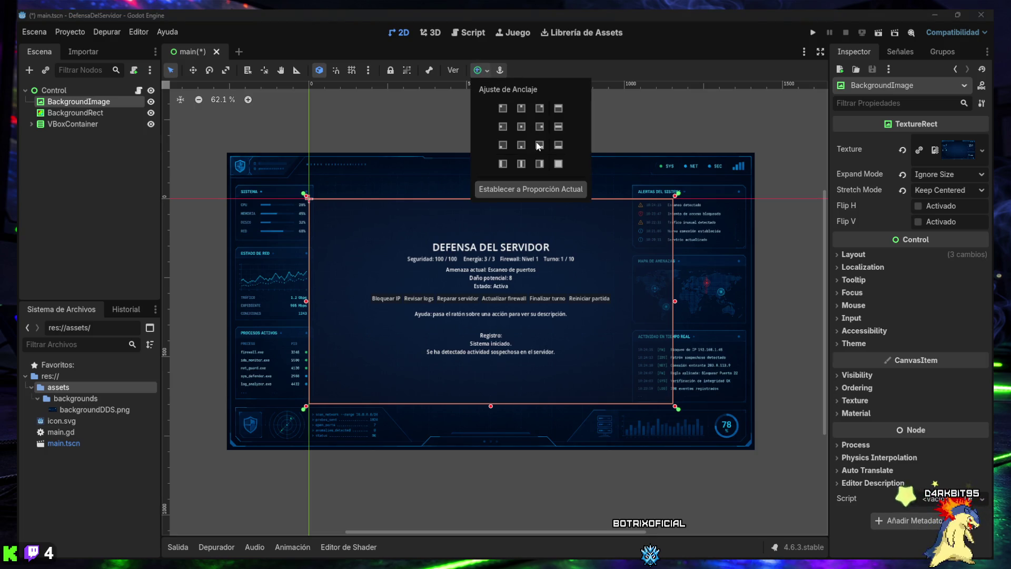
left_click(678, 199)
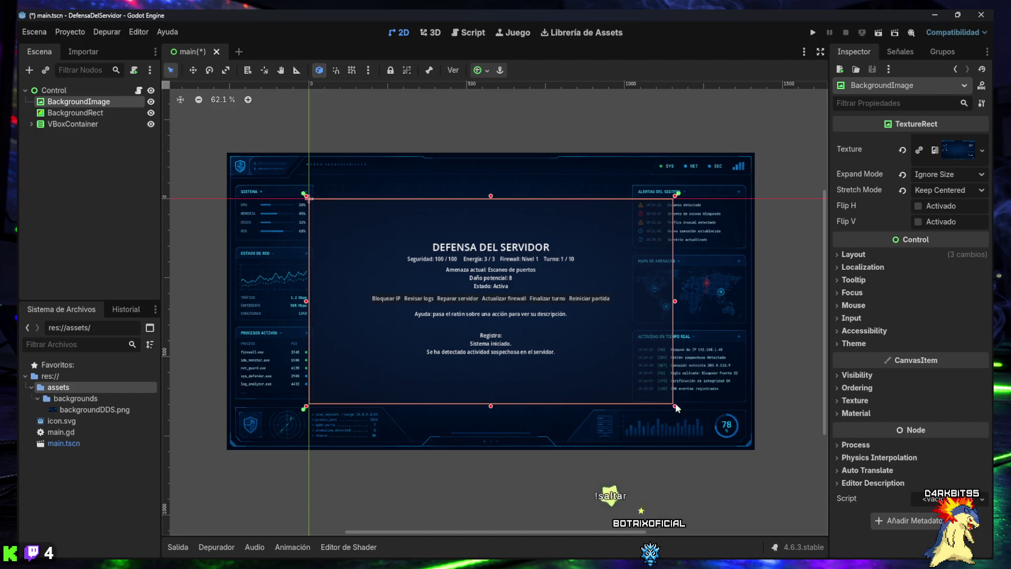
mouse_move(676, 409)
left_mouse_down()
mouse_move(548, 332)
mouse_move(558, 369)
mouse_move(661, 396)
mouse_move(682, 418)
mouse_move(669, 410)
mouse_move(712, 425)
left_mouse_up()
key("ctrl+z")
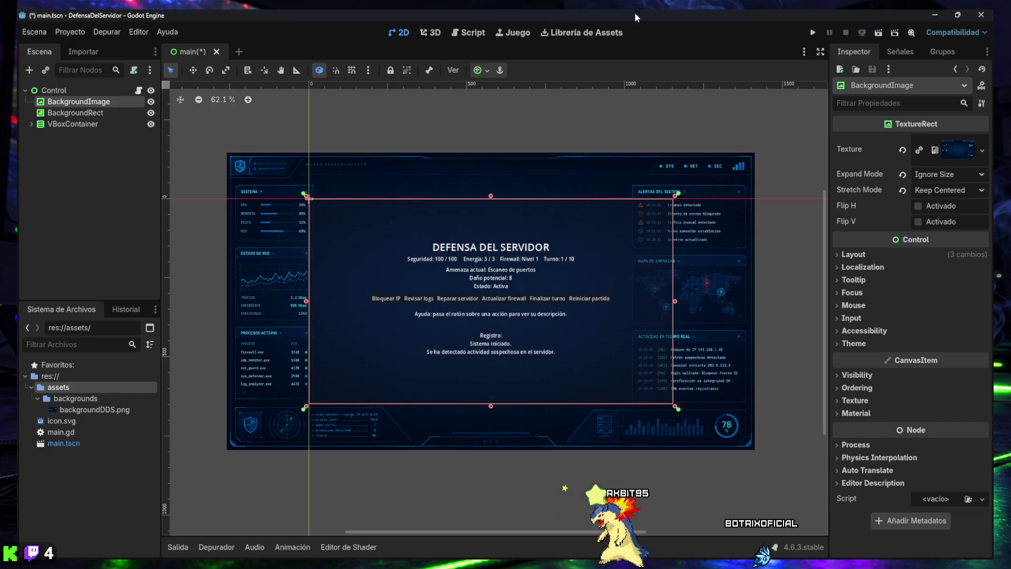
left_click(487, 69)
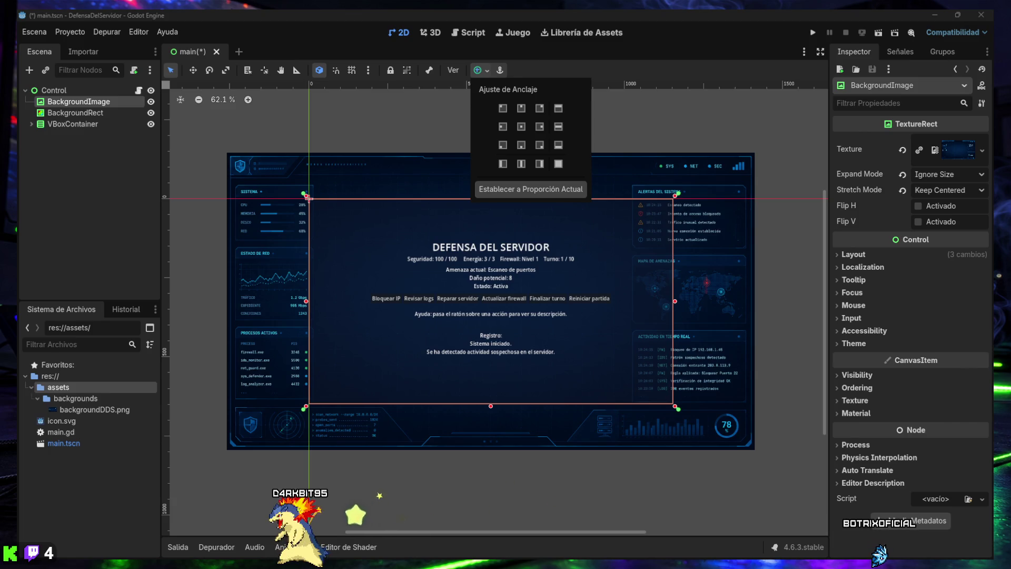
left_click(852, 254)
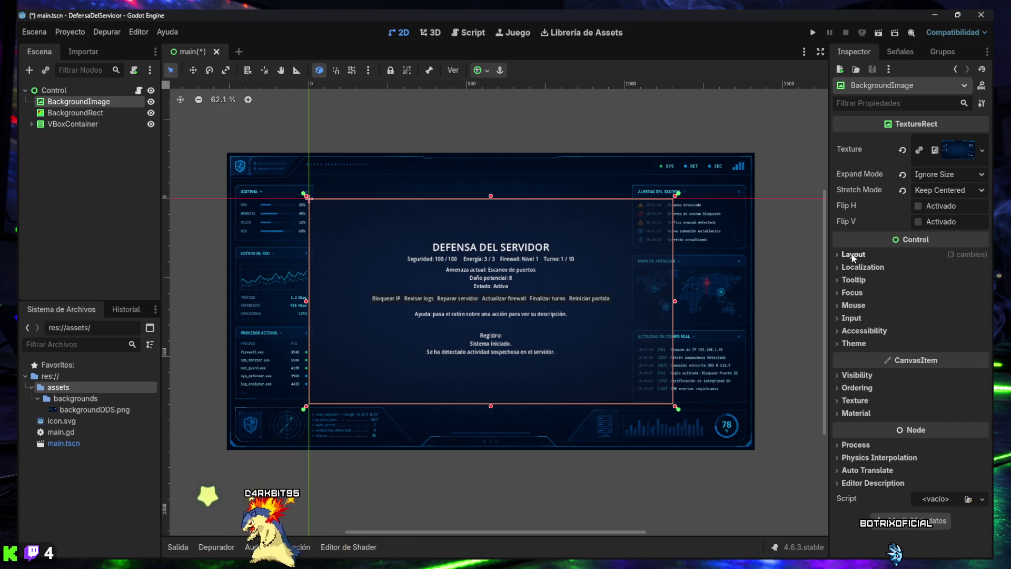
left_click(853, 255)
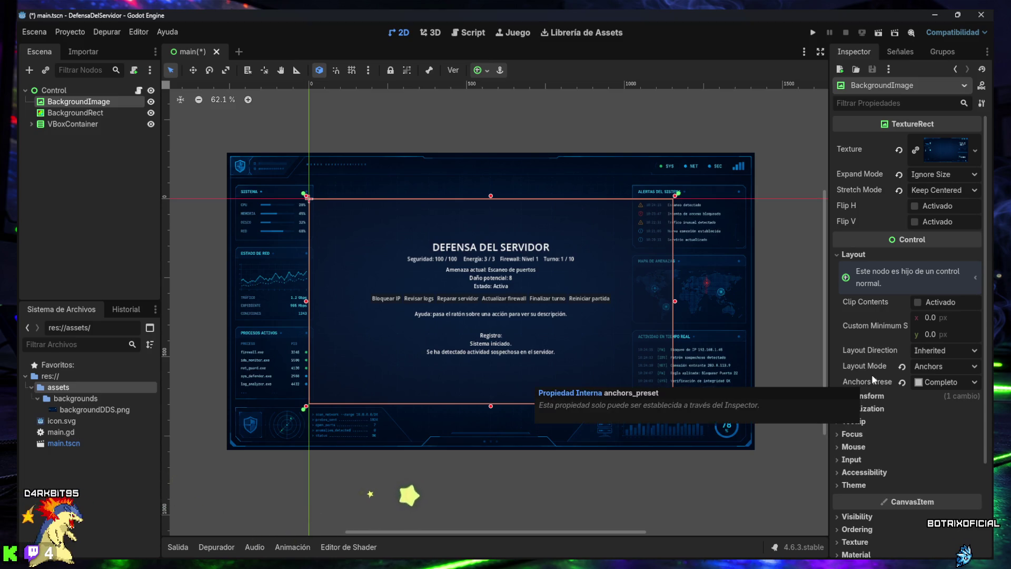
mouse_move(869, 501)
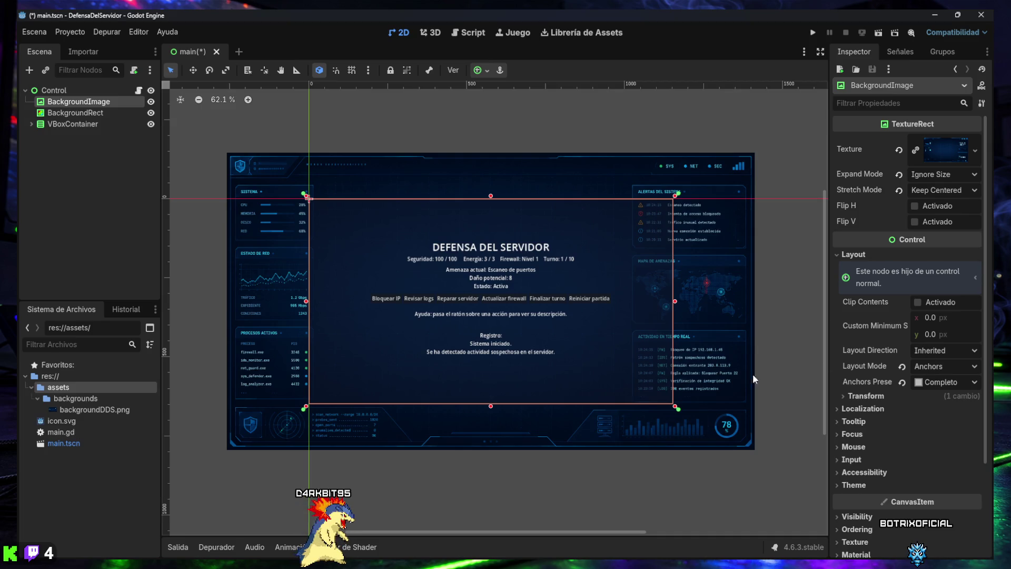
scroll(886, 347, "down", 3)
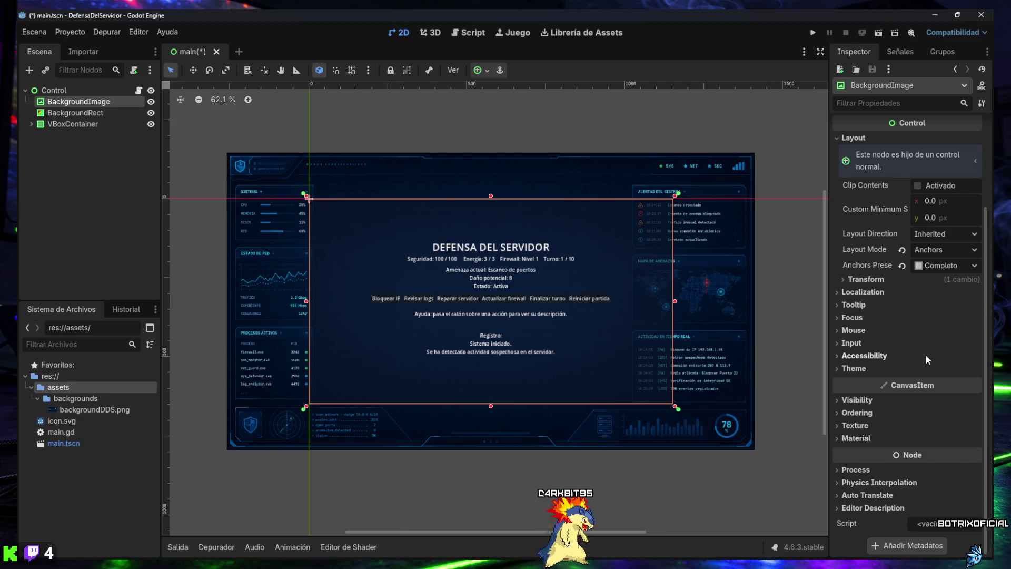
scroll(889, 333, "up", 2)
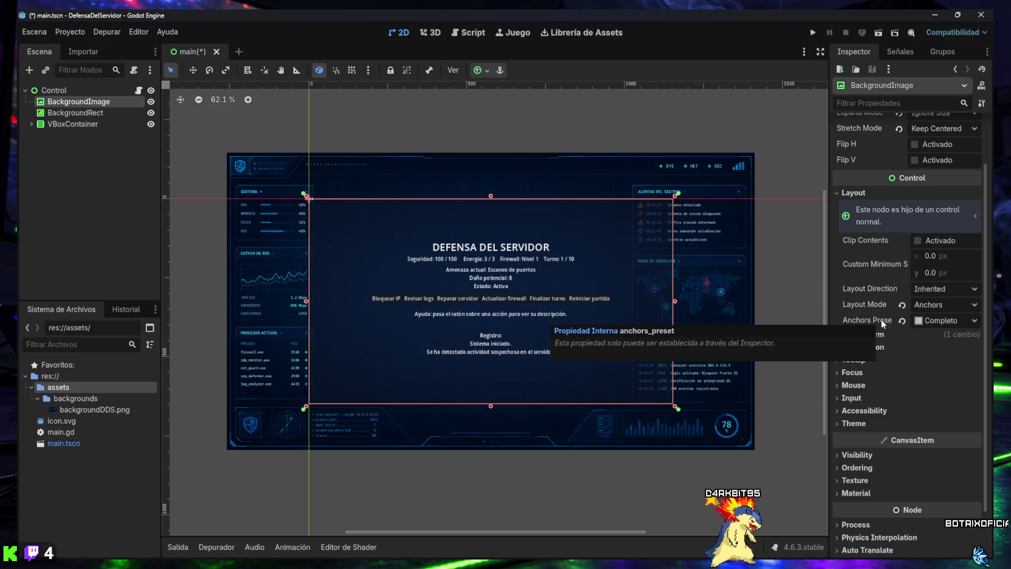
left_click(974, 319)
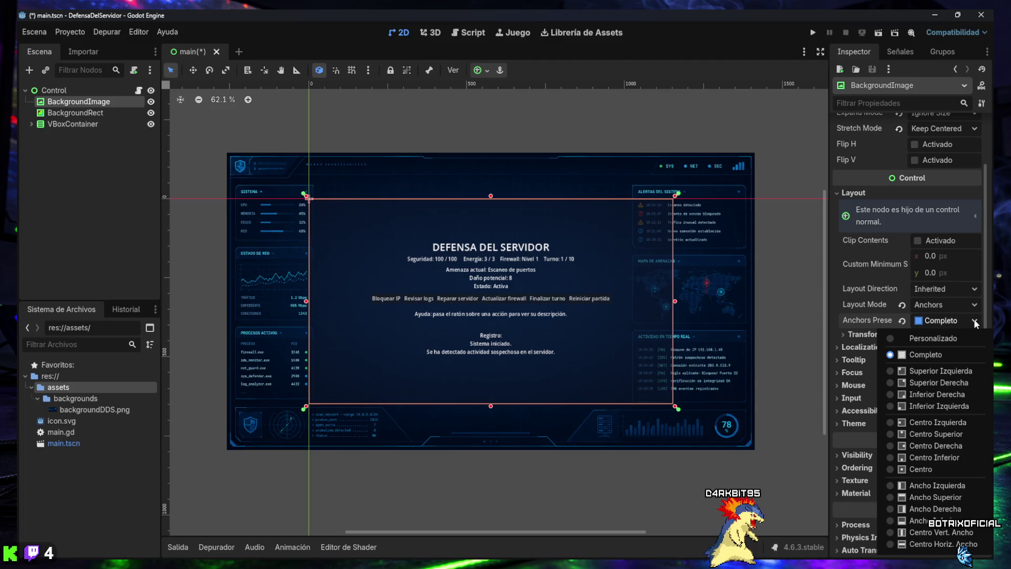
left_click(921, 355)
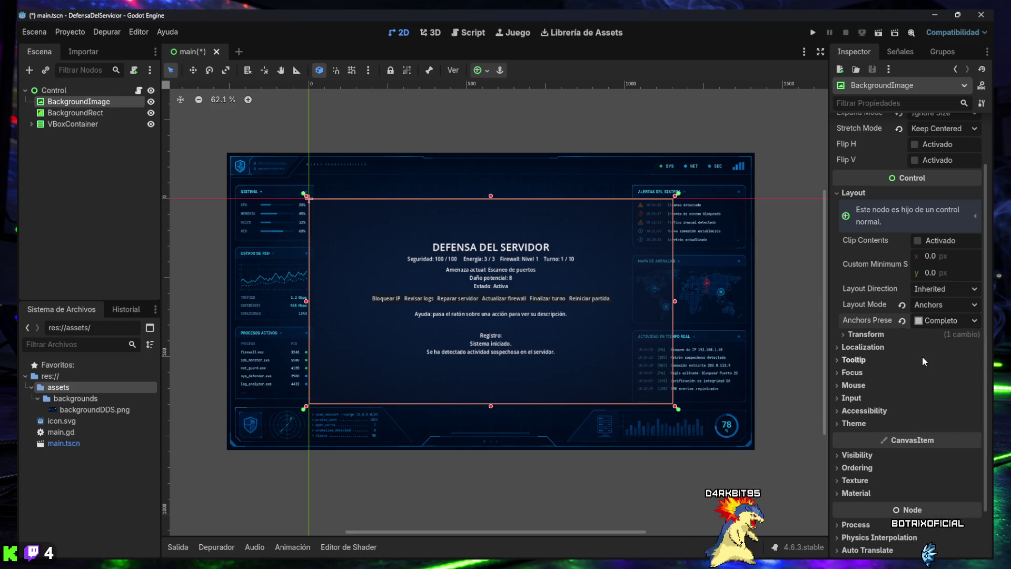
left_click(975, 305)
left_click(956, 319)
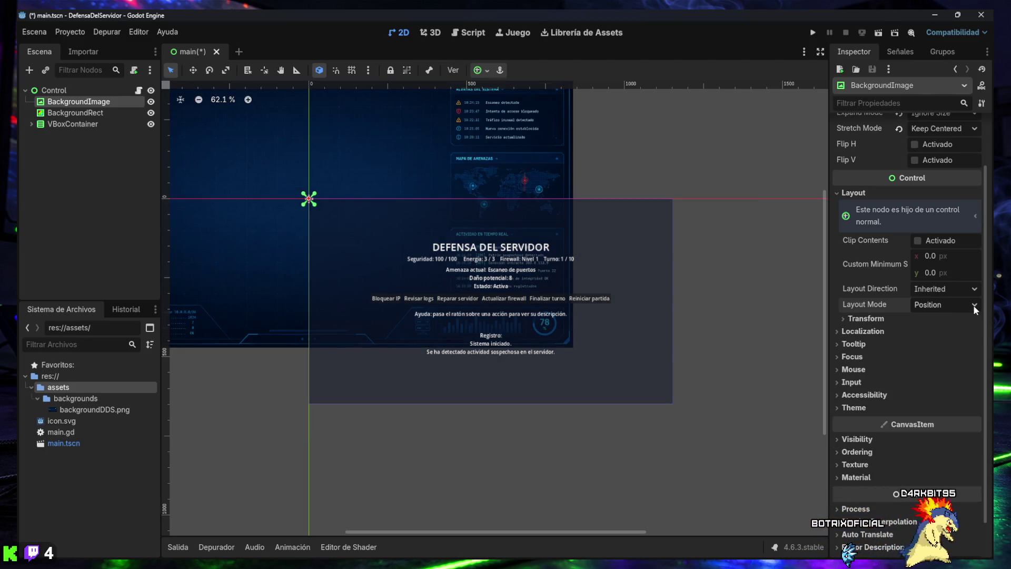
left_click(973, 305)
left_click(951, 333)
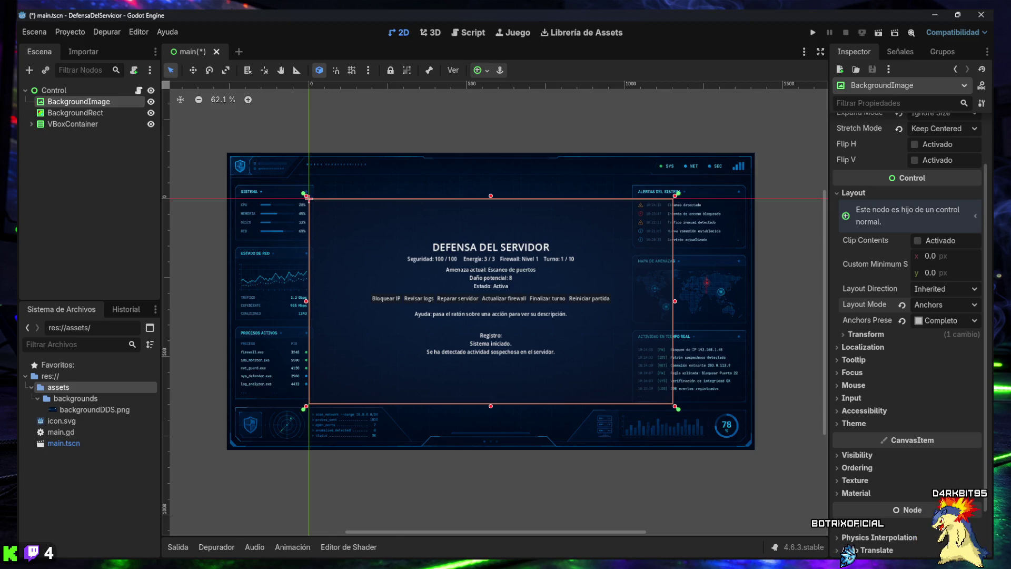
scroll(860, 337, "up", 3)
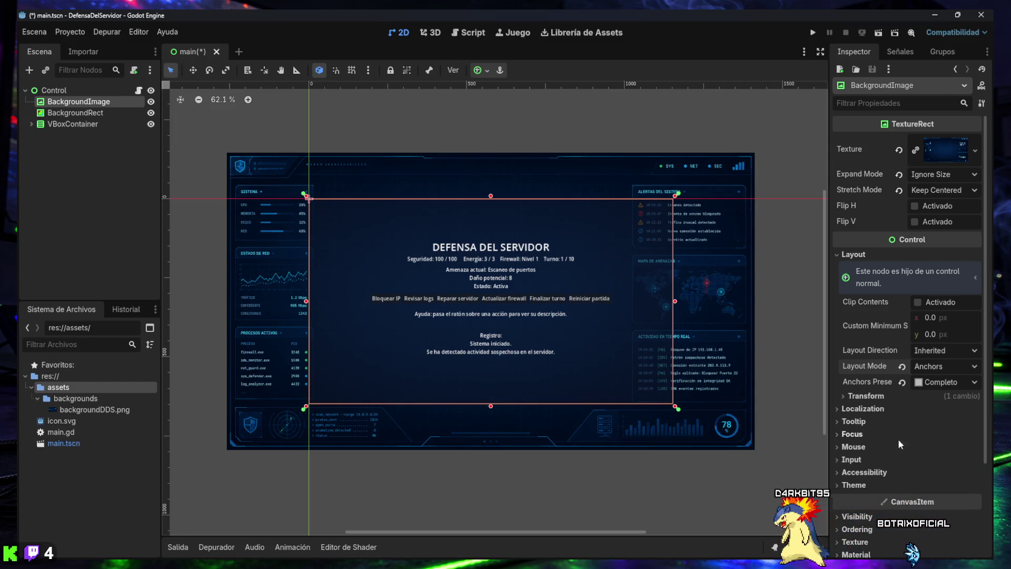
scroll(899, 383, "down", 1)
- Save main.tscn and capture a screenshot of the whole Godot window
scroll(900, 383, "up", 1)
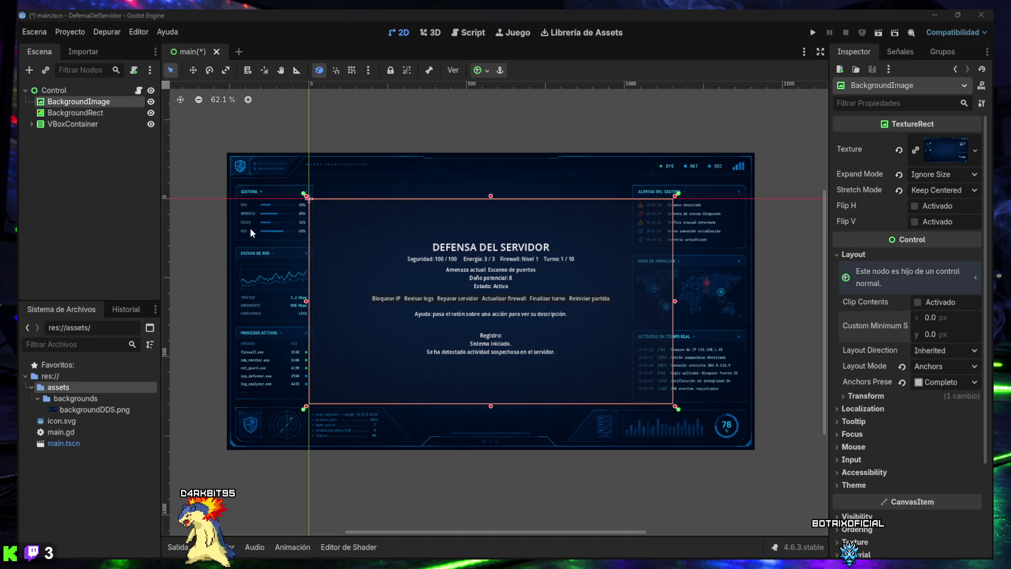
key("ctrl+s")
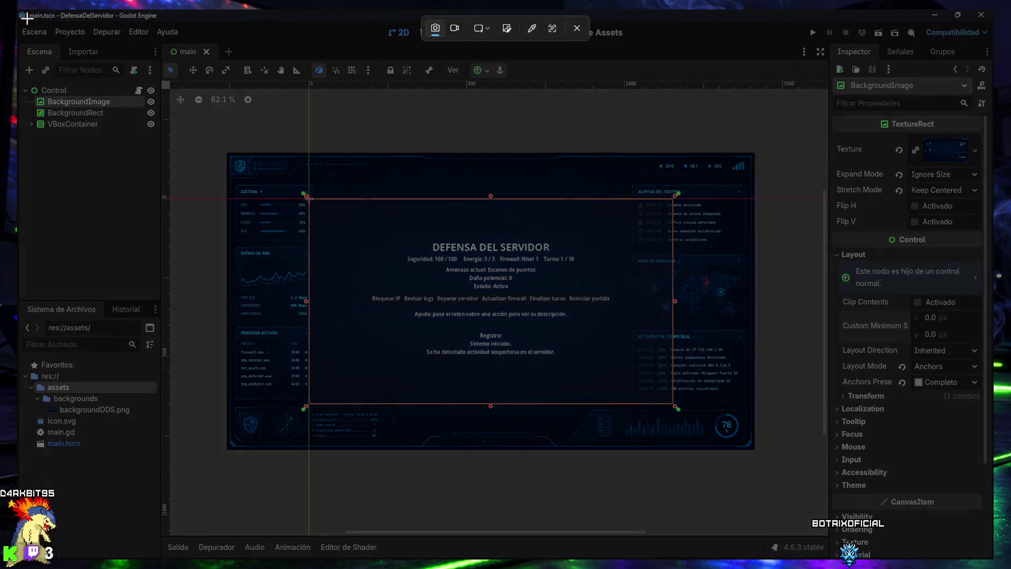
key("super+shift+s")
mouse_move(17, 10)
left_mouse_down()
mouse_move(962, 462)
mouse_move(993, 564)
left_mouse_up()
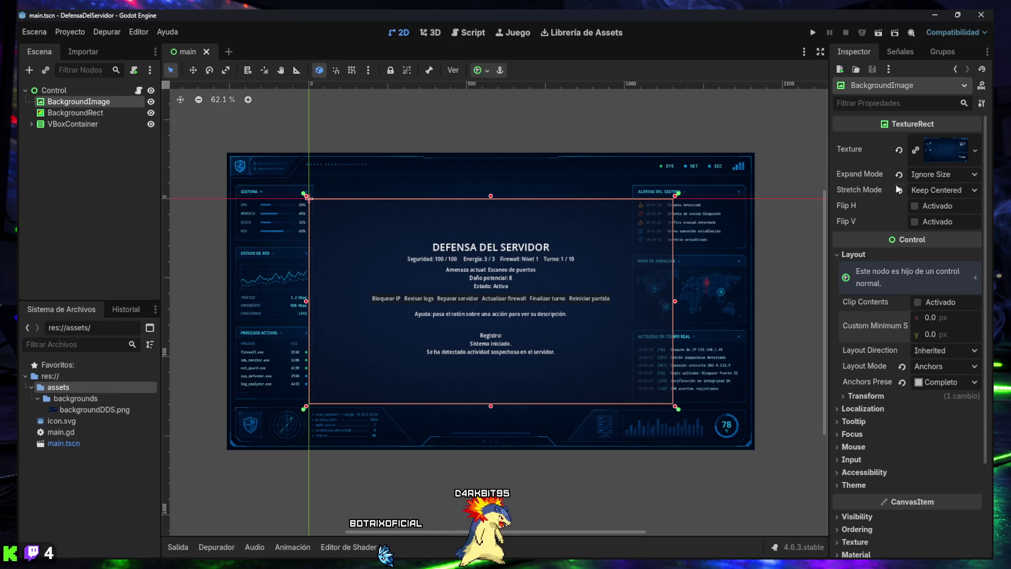
left_click(943, 188)
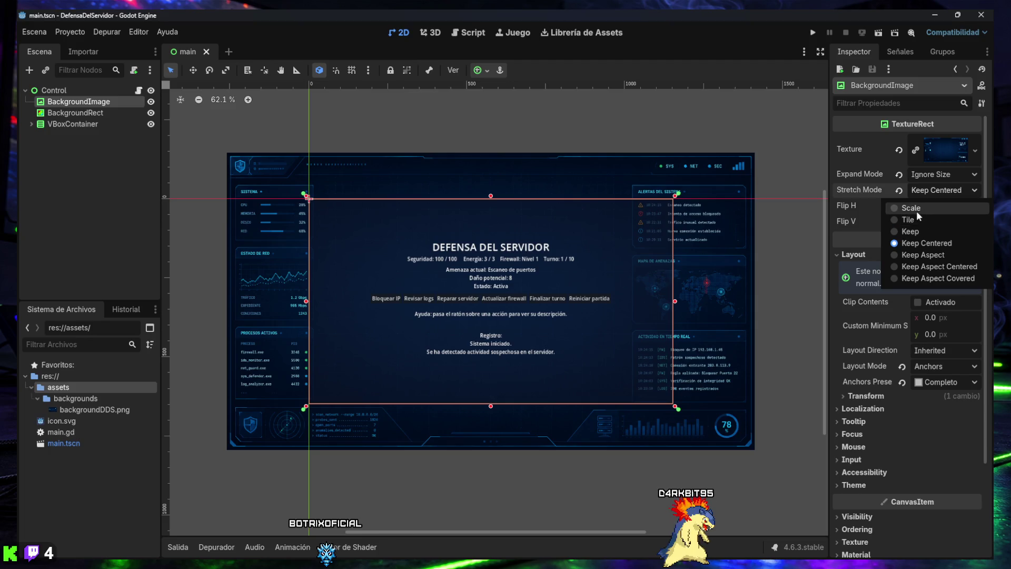
- Set BackgroundImage's Stretch Mode to Scale, save the scene, and run the project
left_click(916, 210)
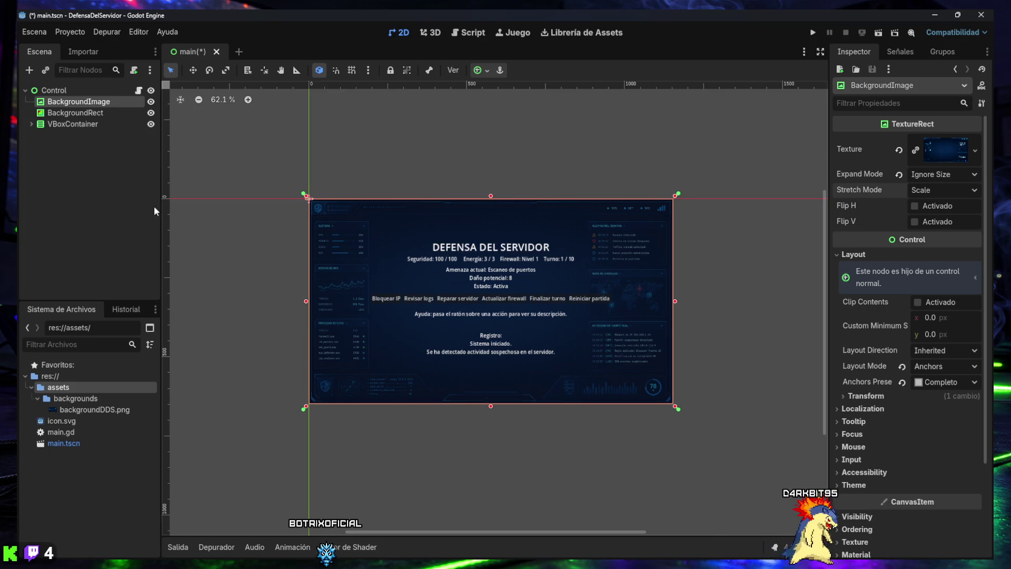
left_click(89, 169)
key("ctrl+s")
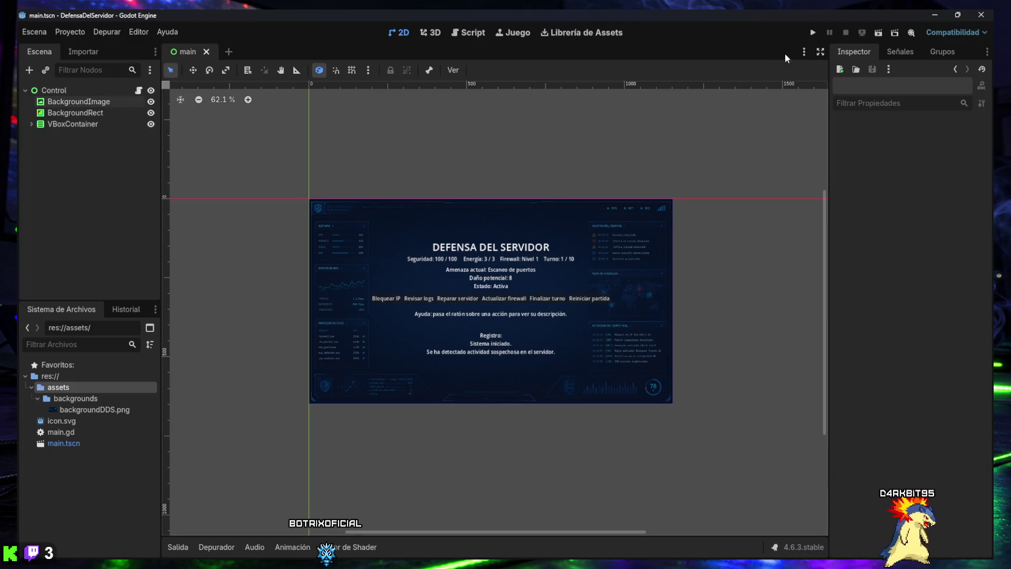
left_click(813, 32)
mouse_move(534, 285)
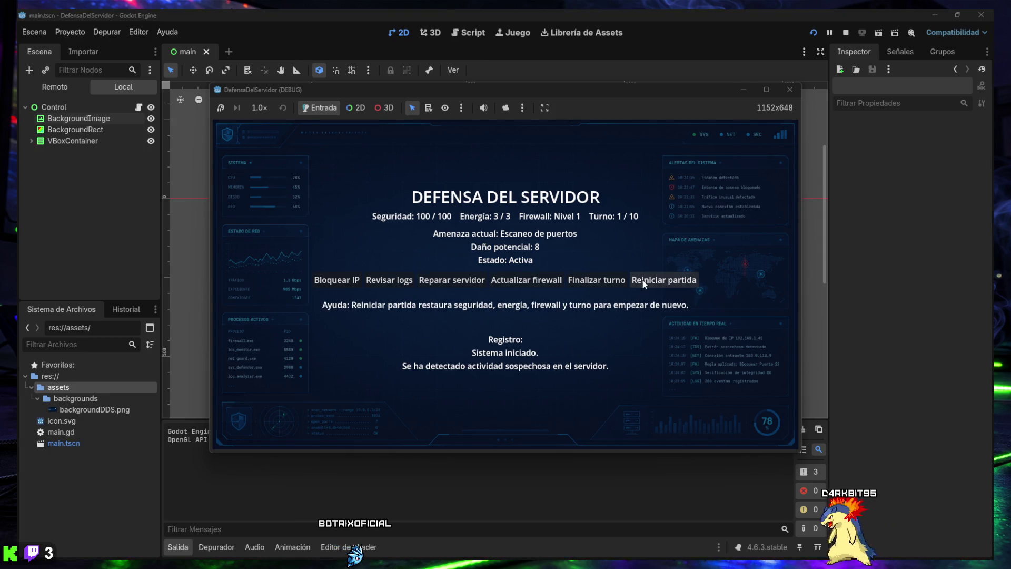
left_click(765, 91)
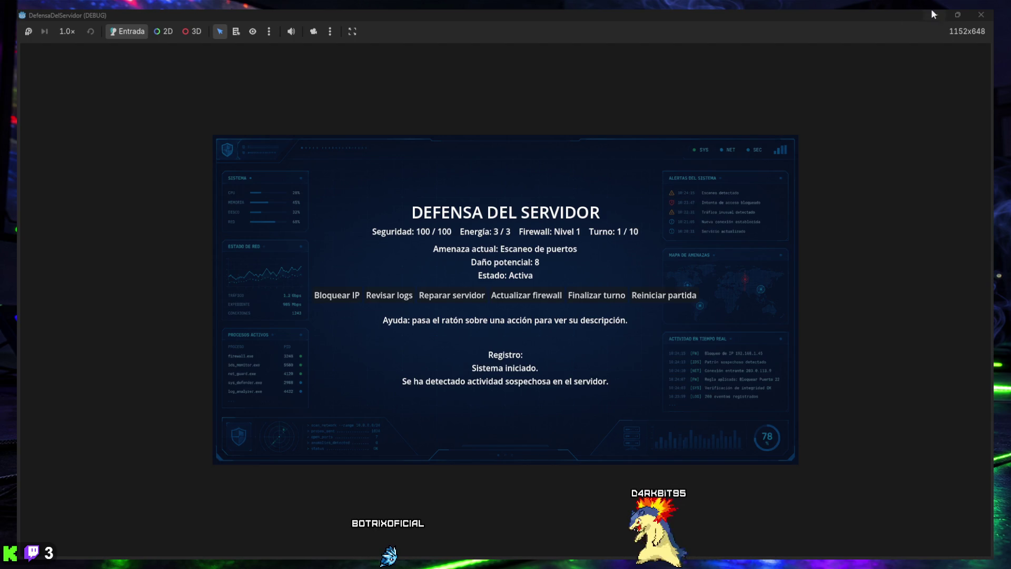
left_click(957, 15)
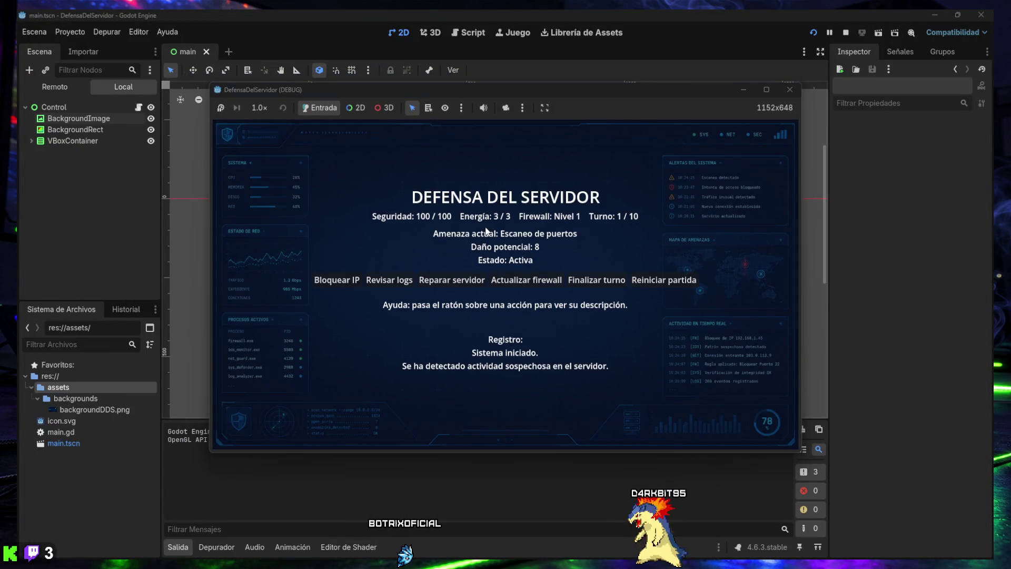
mouse_move(347, 285)
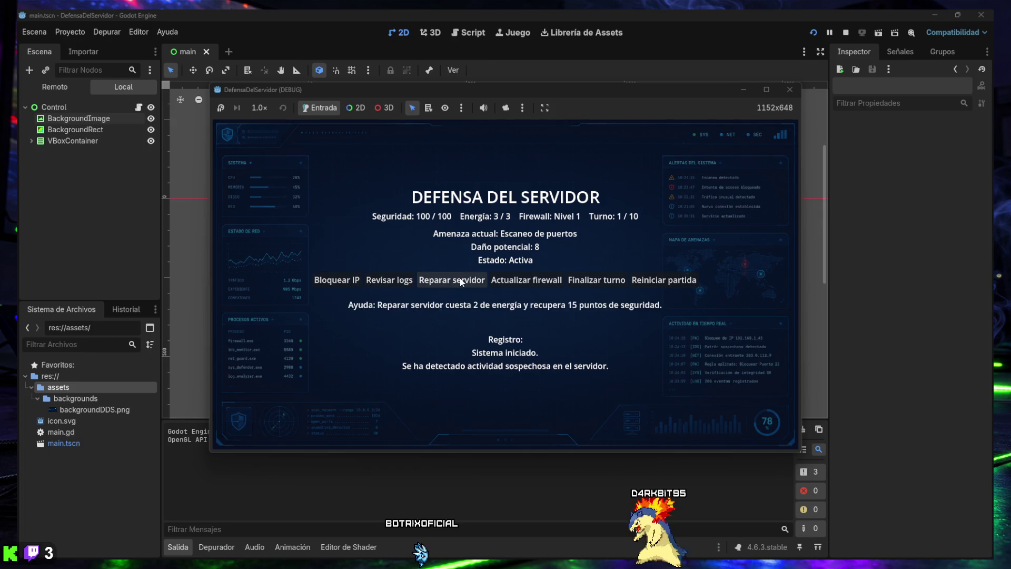
mouse_move(605, 282)
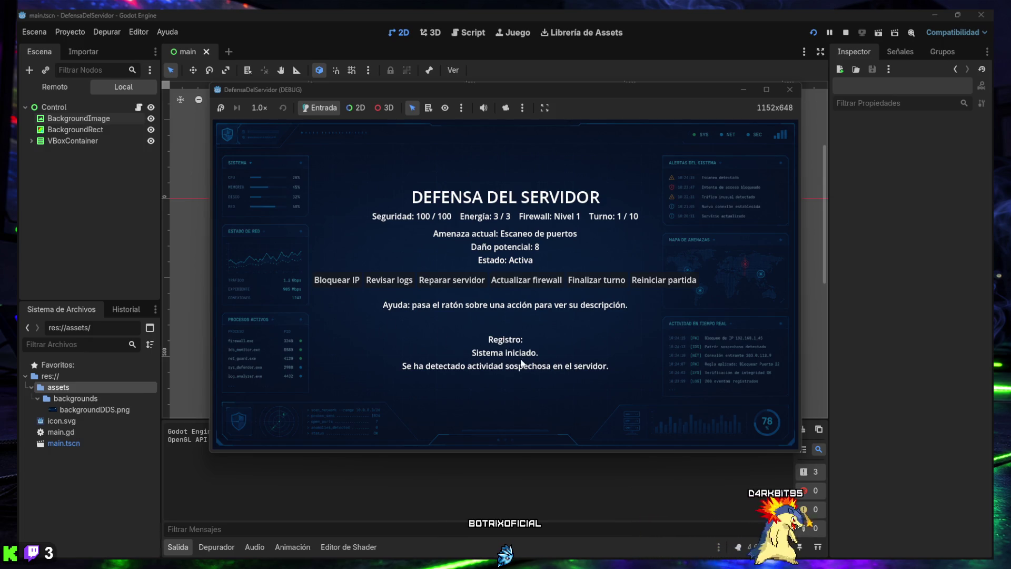
left_click(339, 283)
- Play turns 1–3: upgrade the firewall, review logs to cut damage, and end each turn
left_click(552, 284)
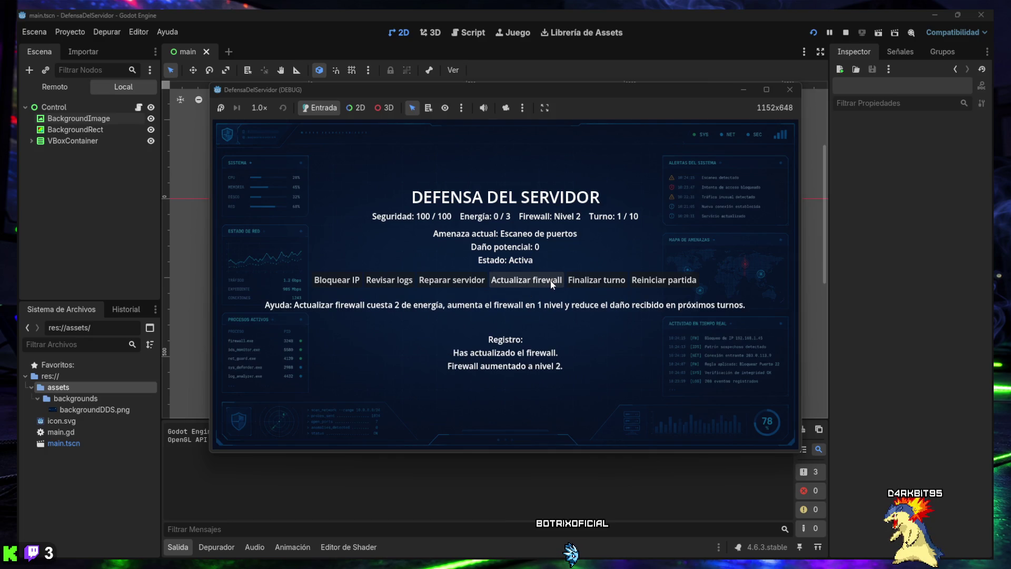
left_click(552, 283)
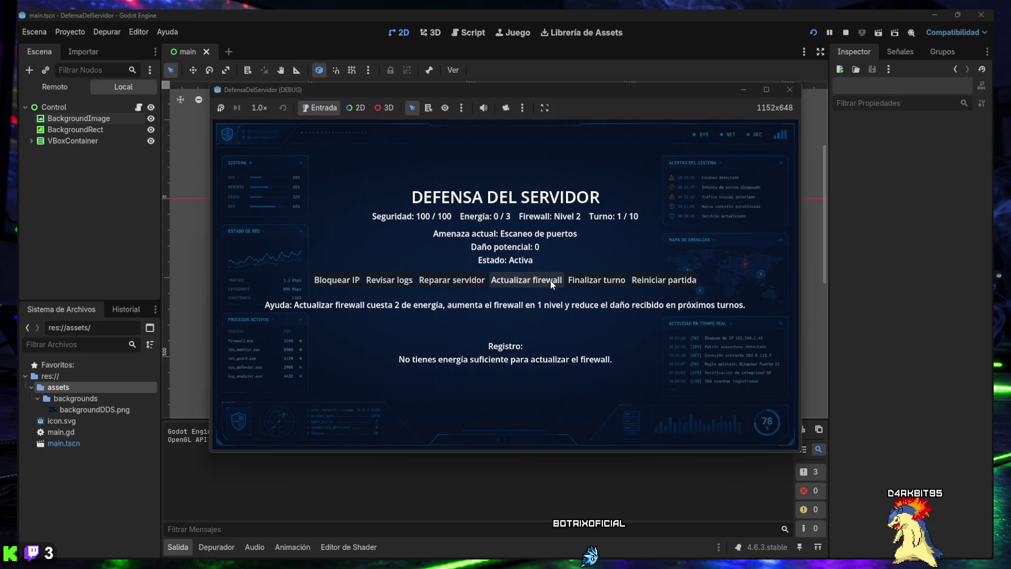
left_click(586, 283)
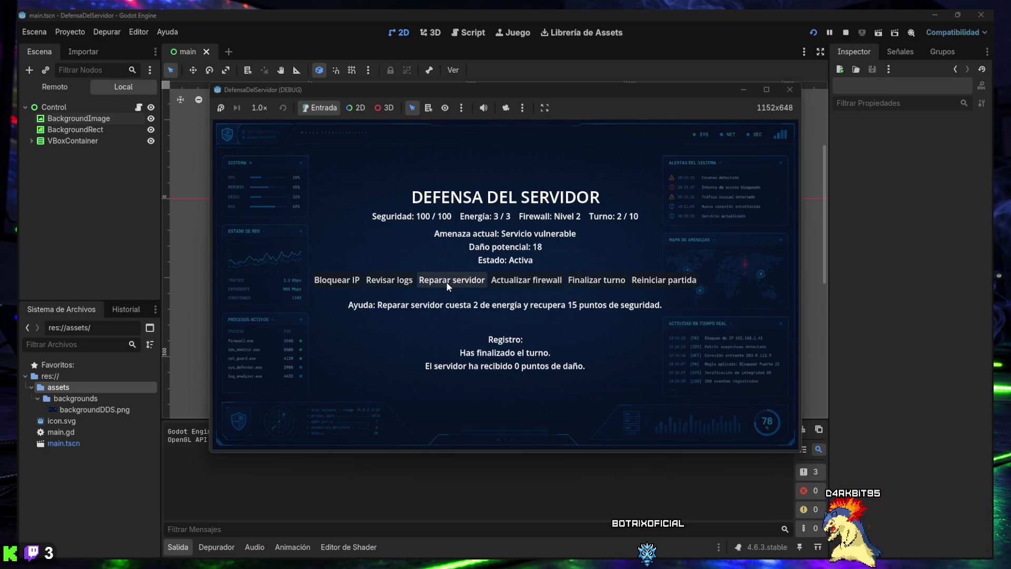
left_click(391, 282)
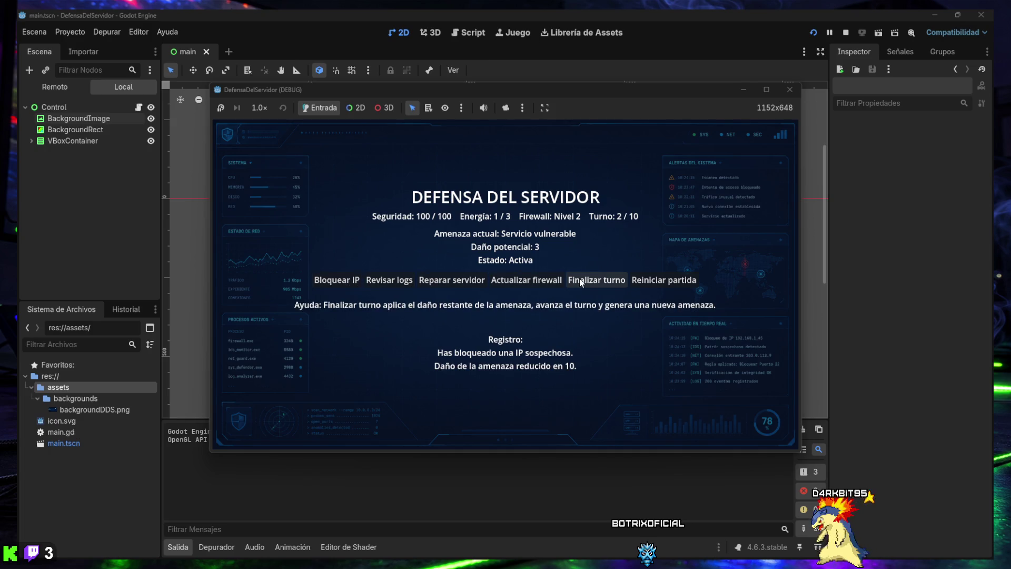
left_click(392, 283)
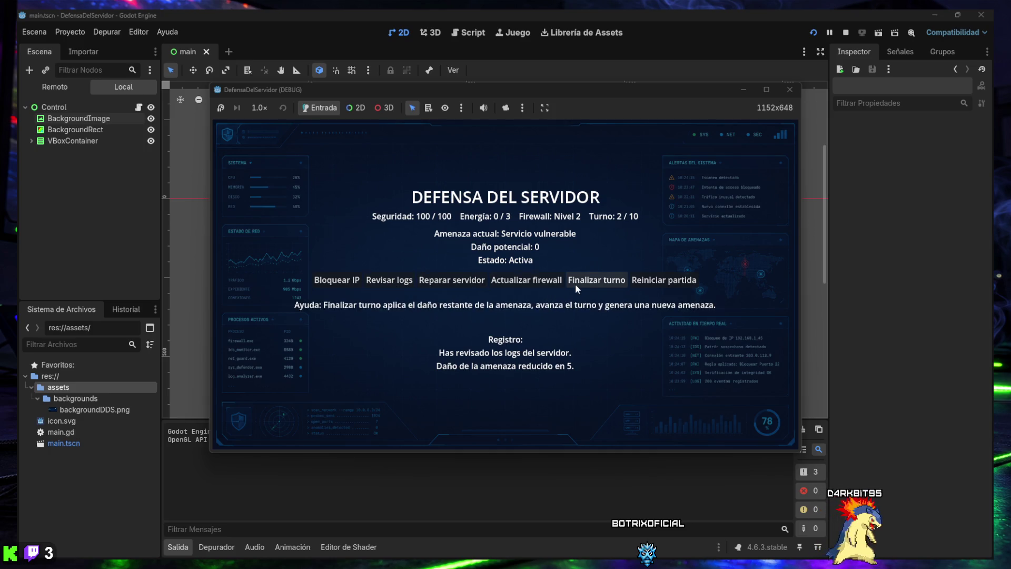
left_click(396, 282)
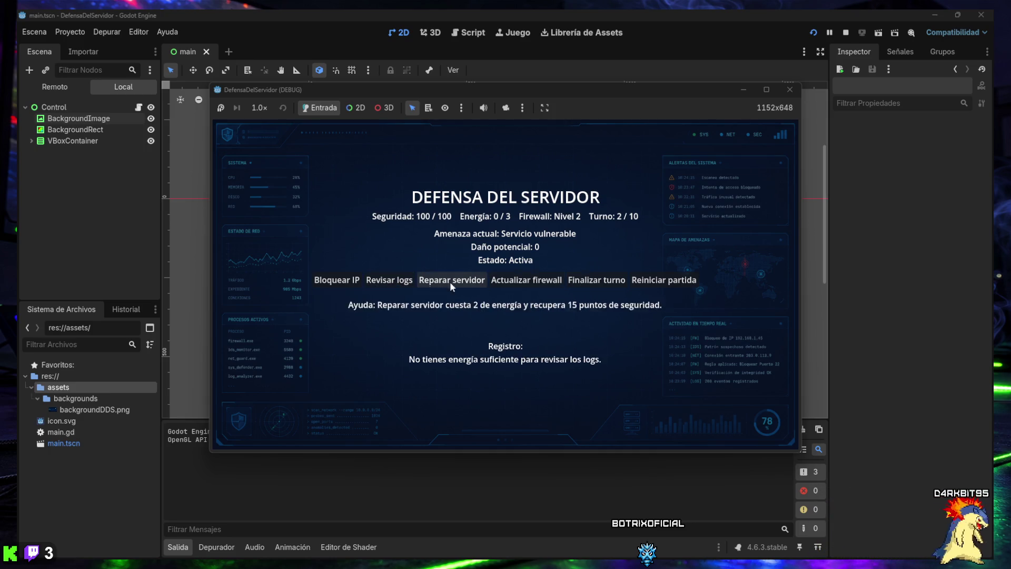
left_click(591, 282)
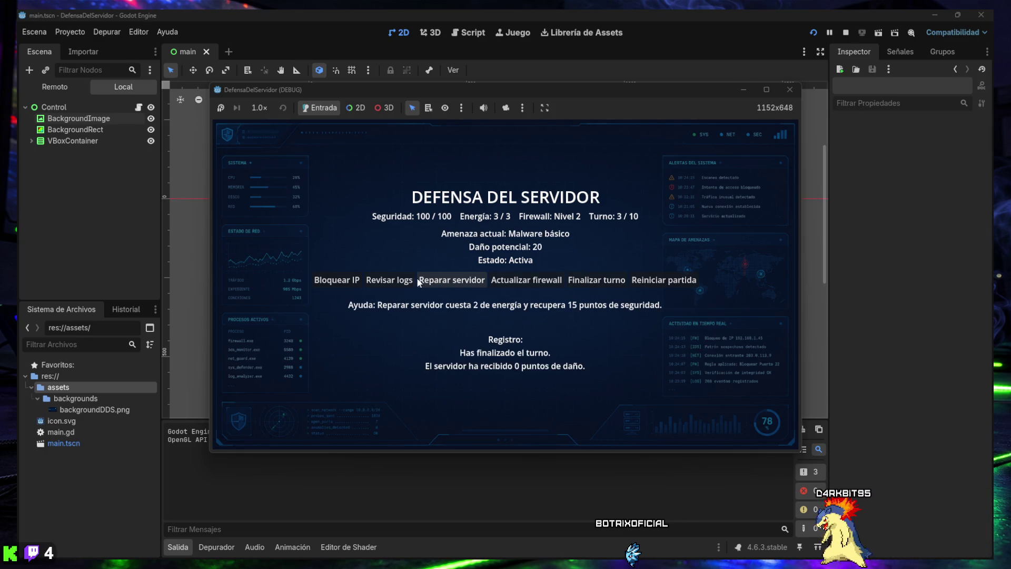
left_click(393, 279)
left_click(392, 279)
left_click(393, 279)
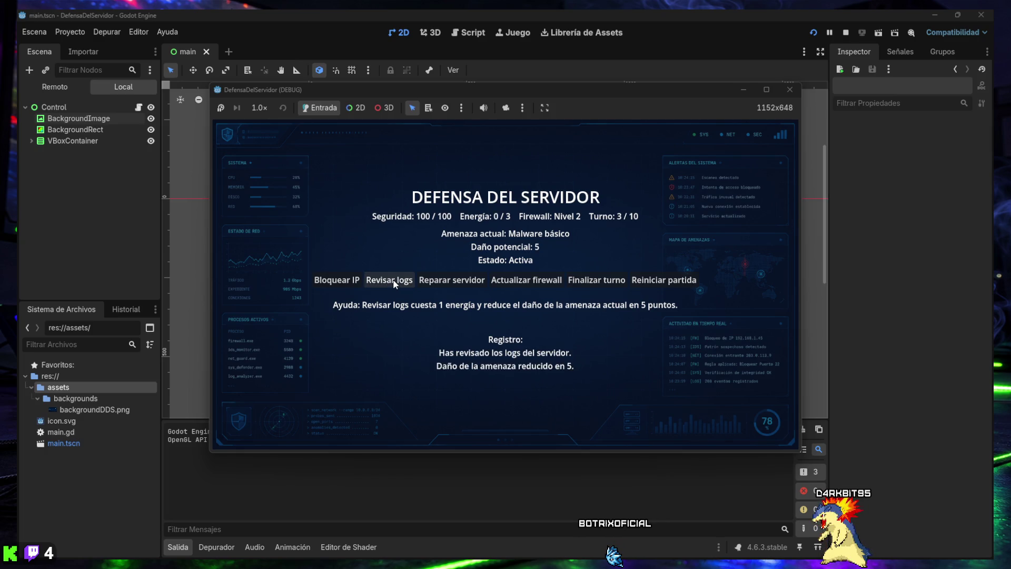
left_click(393, 279)
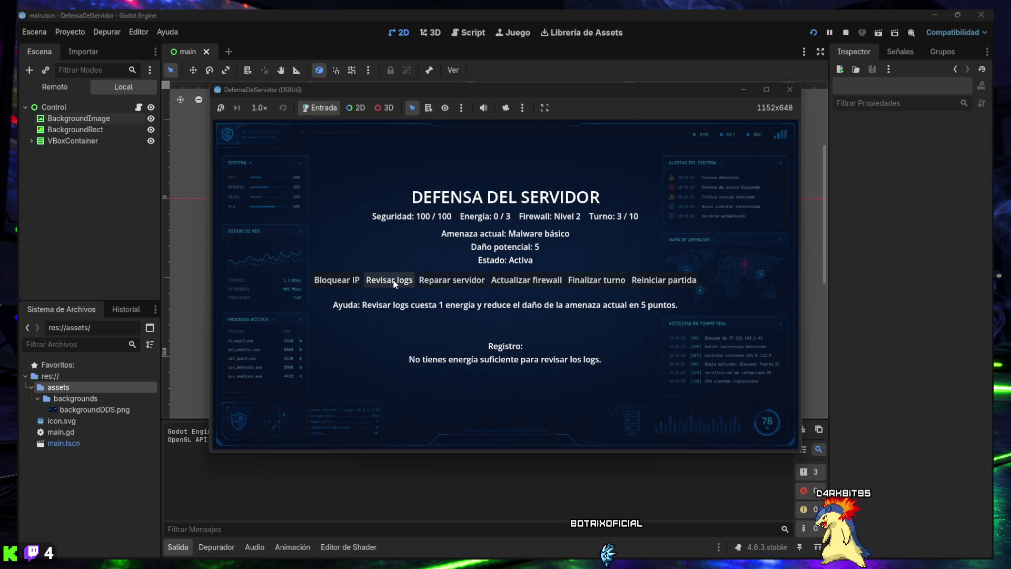
left_click(576, 280)
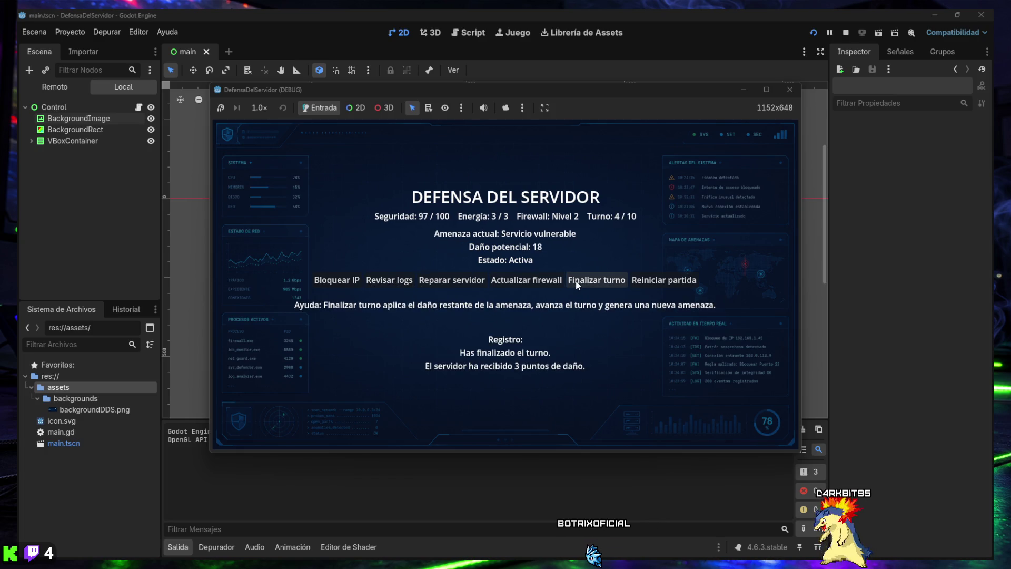
- Play turns 4–6 by blocking IPs, repairing the server to 100, and ending each turn
left_click(345, 284)
left_click(343, 284)
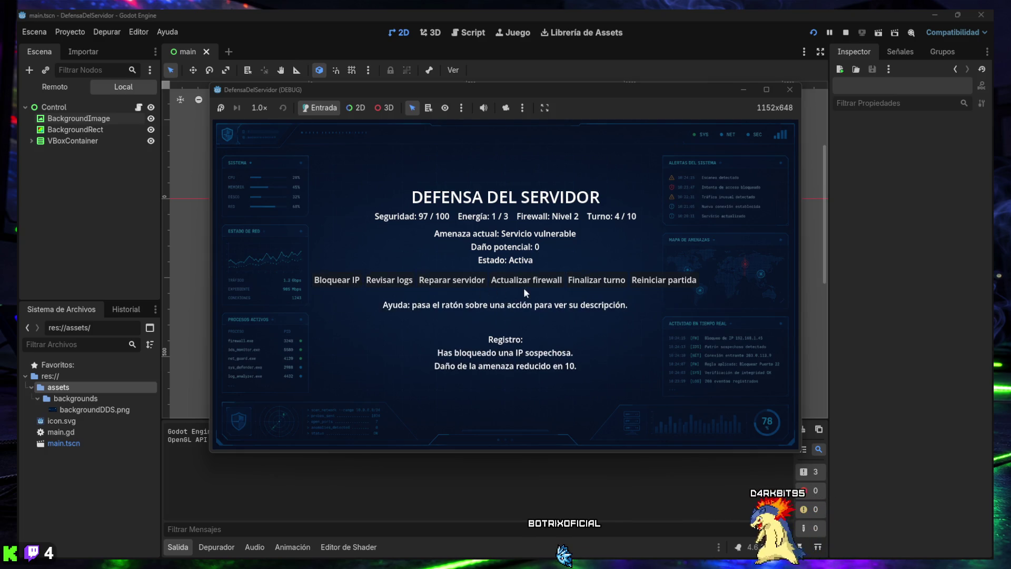
left_click(582, 283)
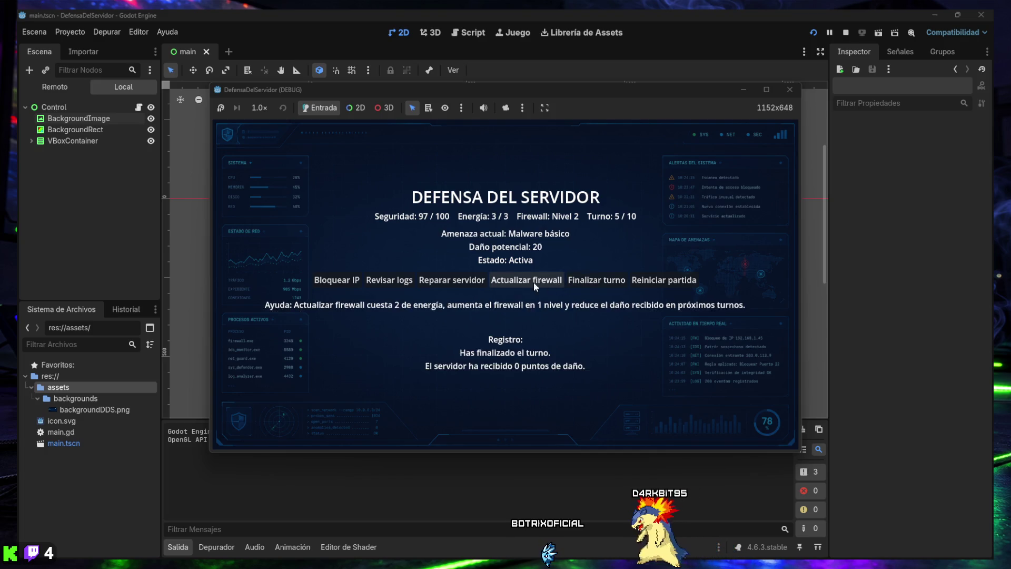
left_click(447, 281)
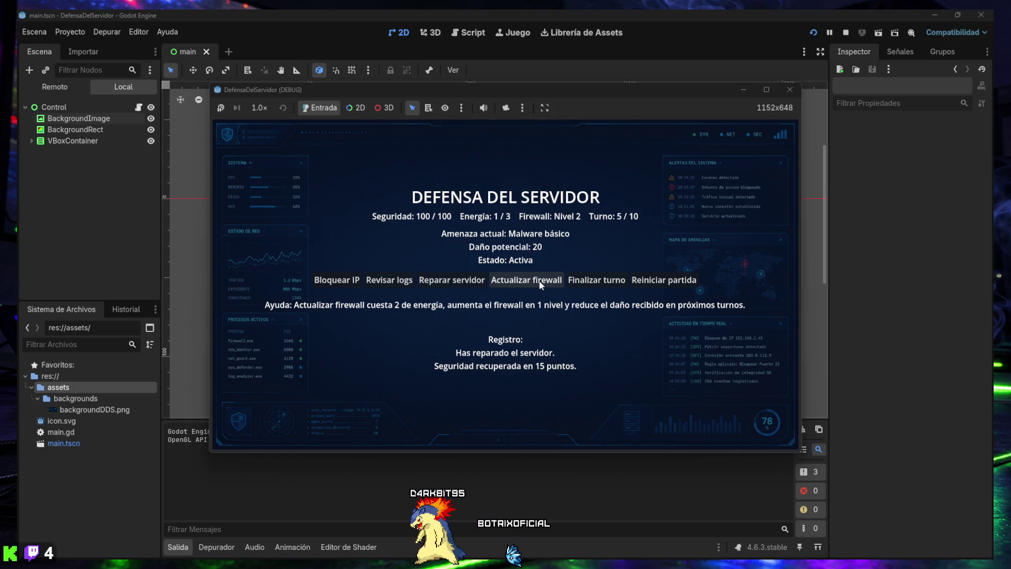
left_click(341, 282)
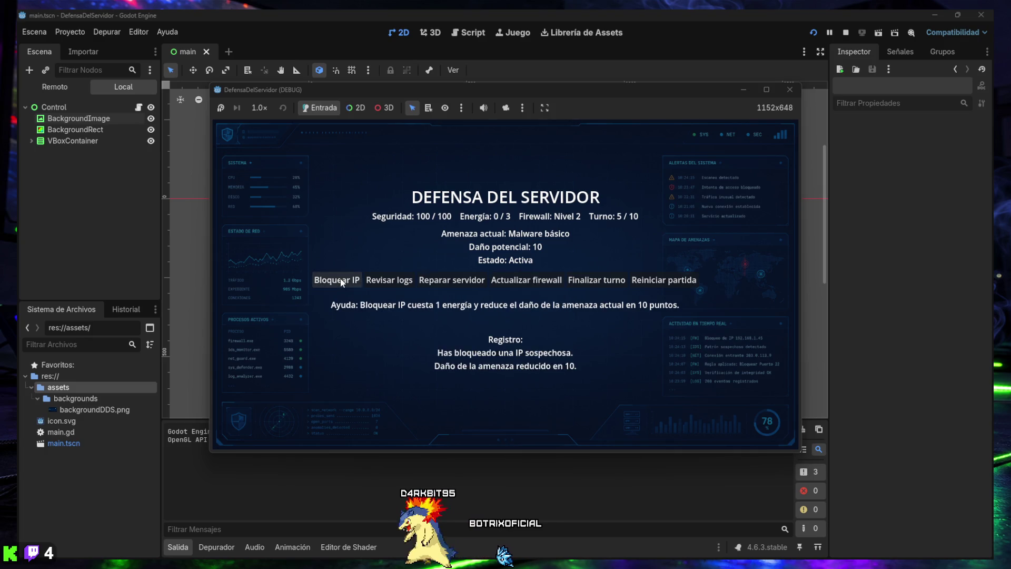
left_click(595, 283)
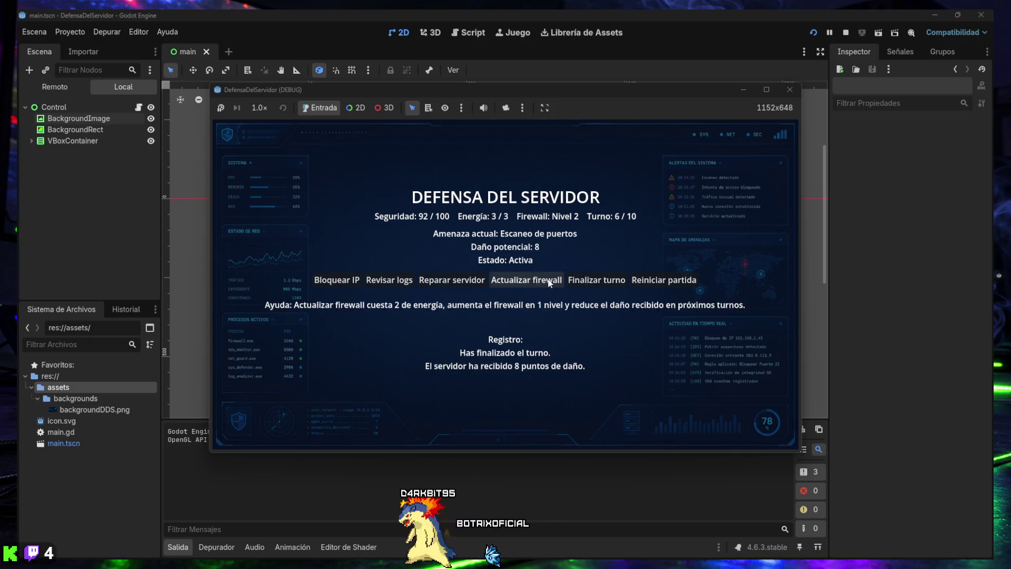
left_click(345, 282)
left_click(452, 282)
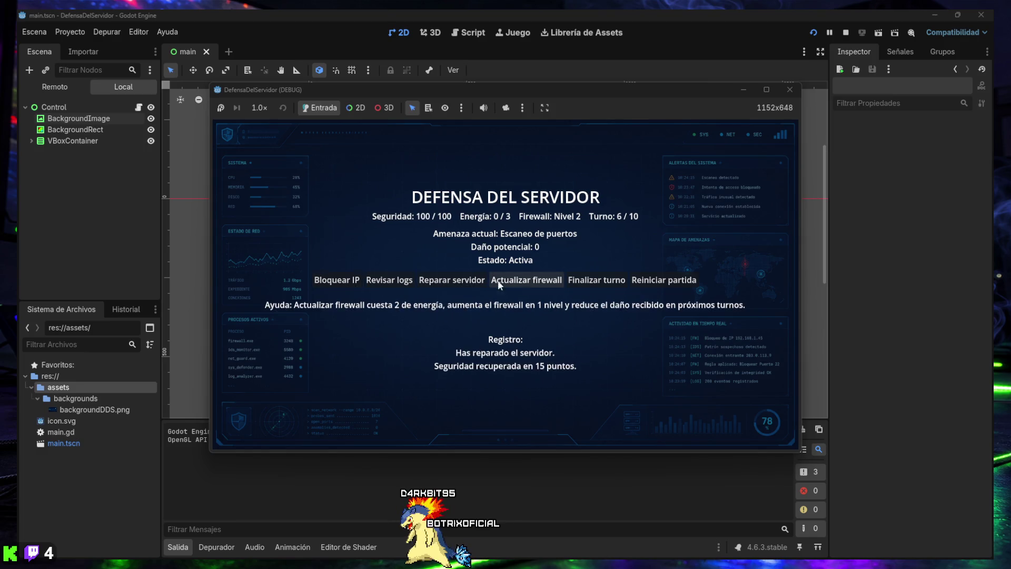
left_click(587, 283)
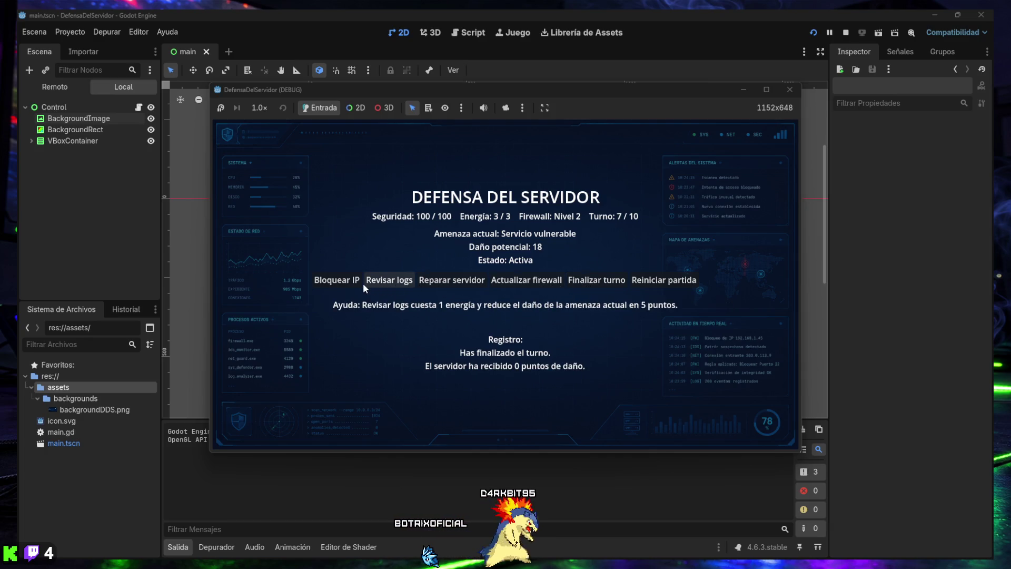
- Play turns 7–10 by blocking IPs against each threat, finishing the last turn for VICTORIA
left_click(349, 283)
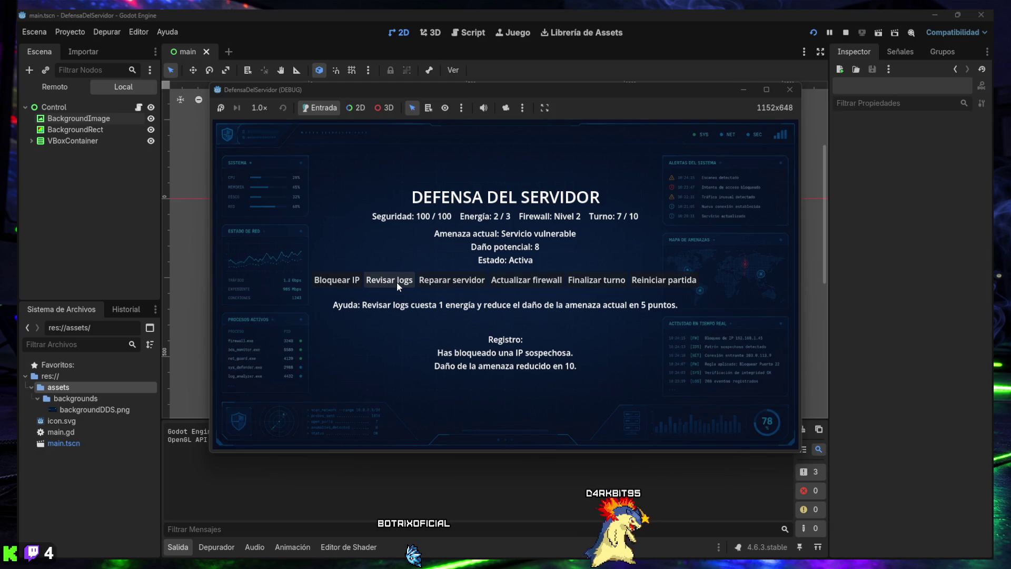
left_click(349, 283)
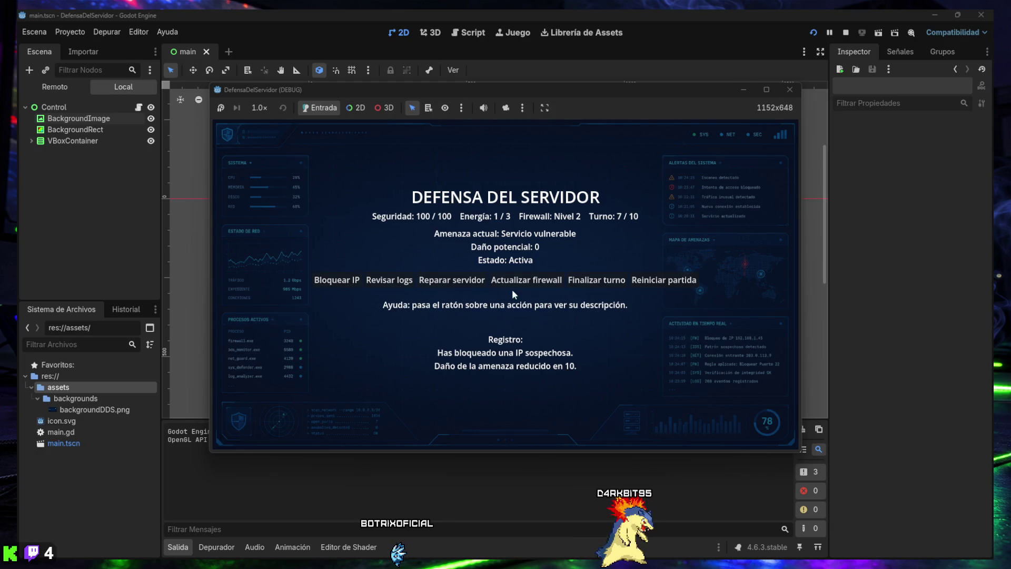
left_click(585, 279)
left_click(340, 284)
left_click(339, 283)
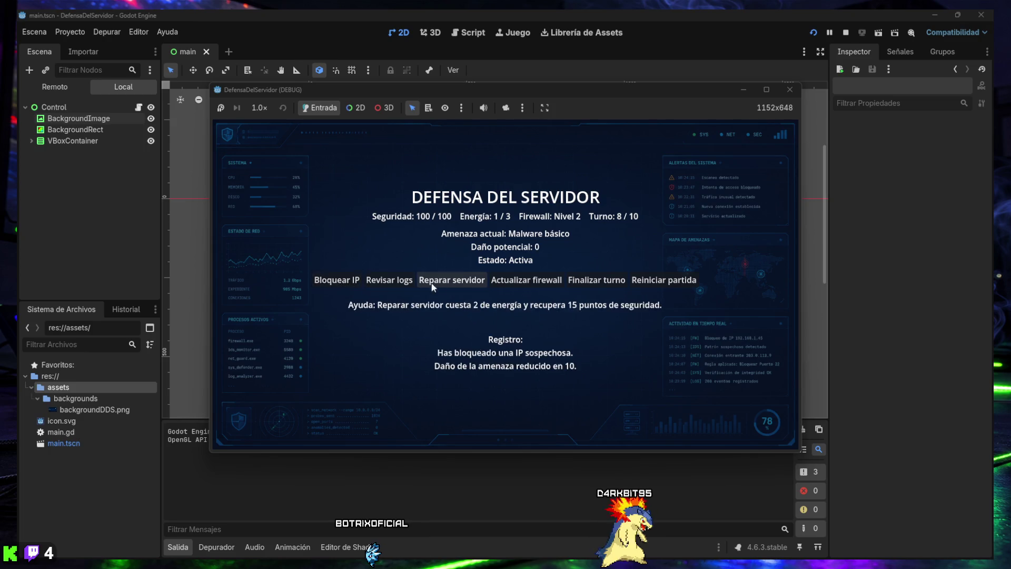
left_click(597, 279)
left_click(335, 283)
left_click(335, 283)
left_click(580, 284)
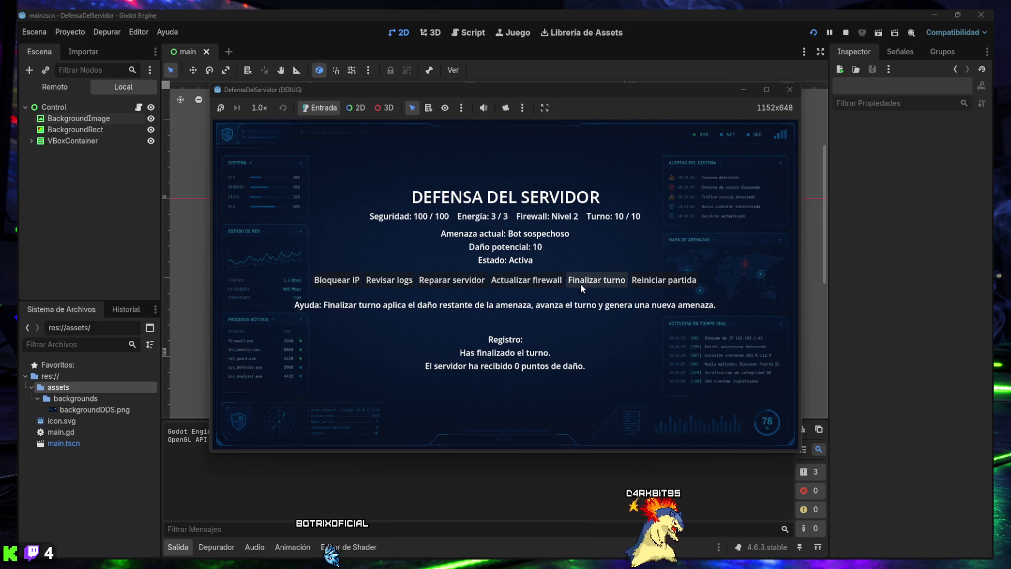
left_click(337, 280)
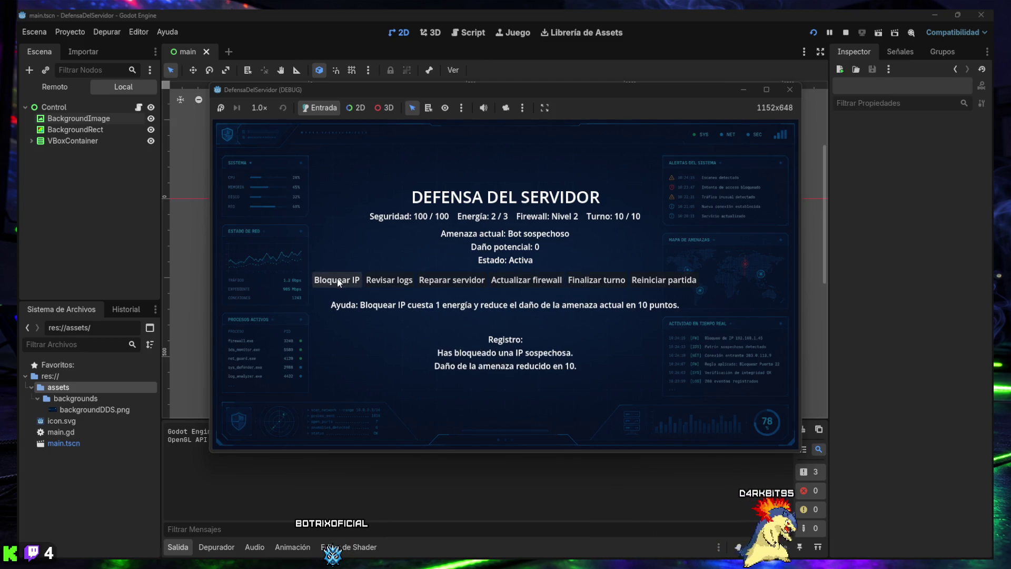
left_click(580, 285)
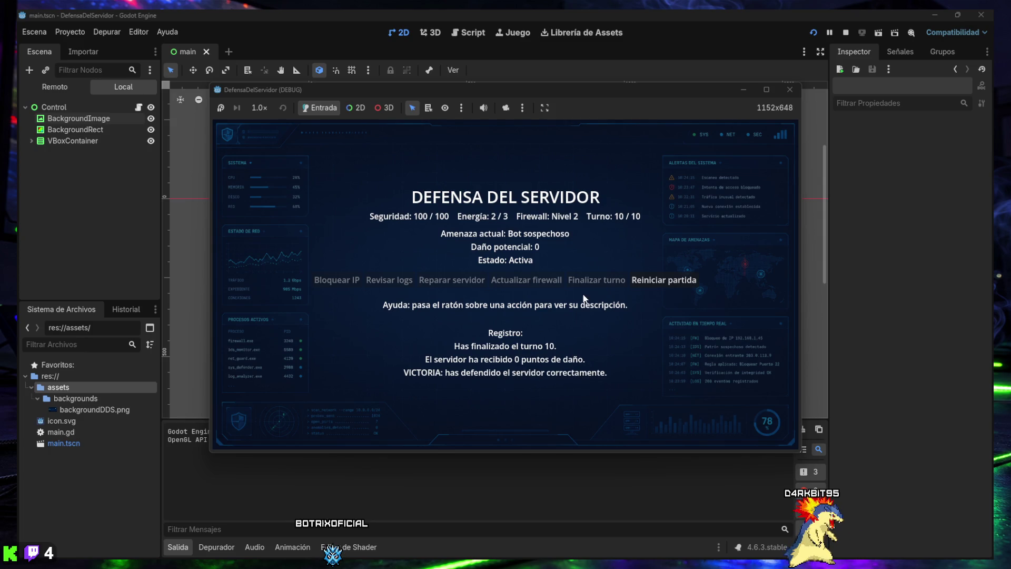
- Use Reiniciar partida to start a new match at turn 1 of 10 with Energía 3/3
left_click(655, 283)
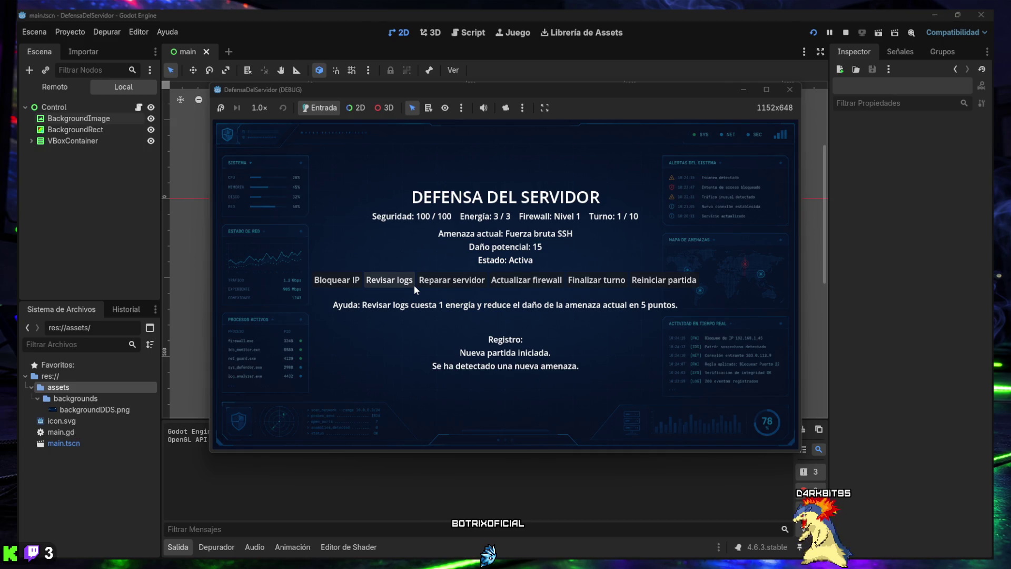
- Close the game window, collapse the Output panel, zoom the canvas, and expand VBoxContainer
left_click(789, 92)
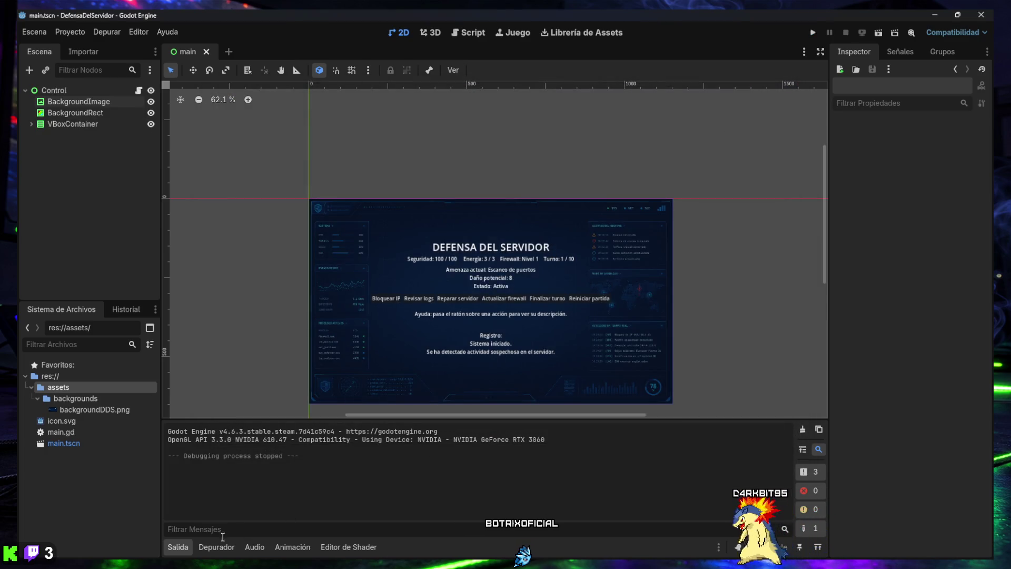
left_click(178, 547)
scroll(391, 336, "up", 1)
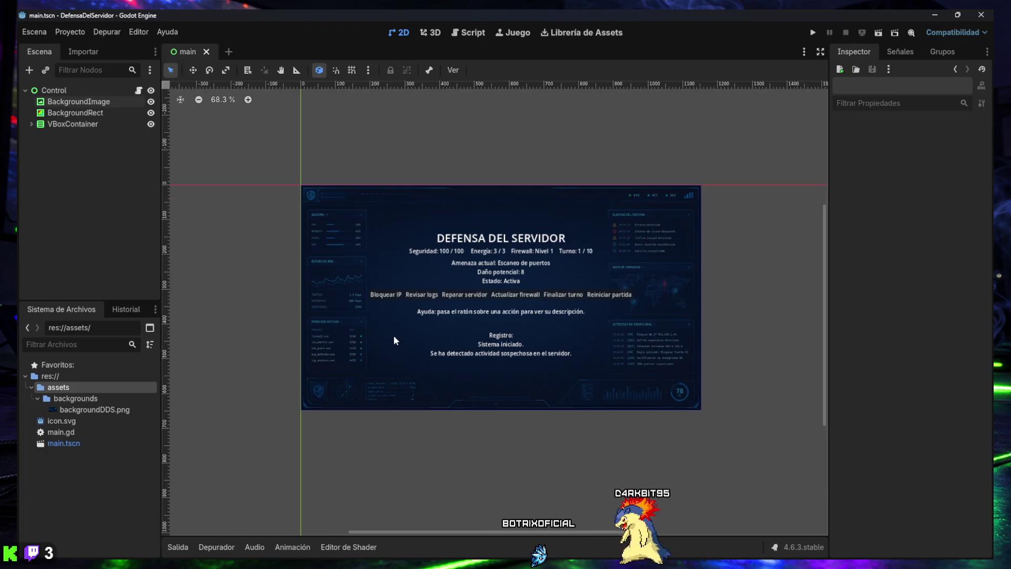
scroll(396, 333, "up", 3)
left_click_drag(435, 287, 429, 297)
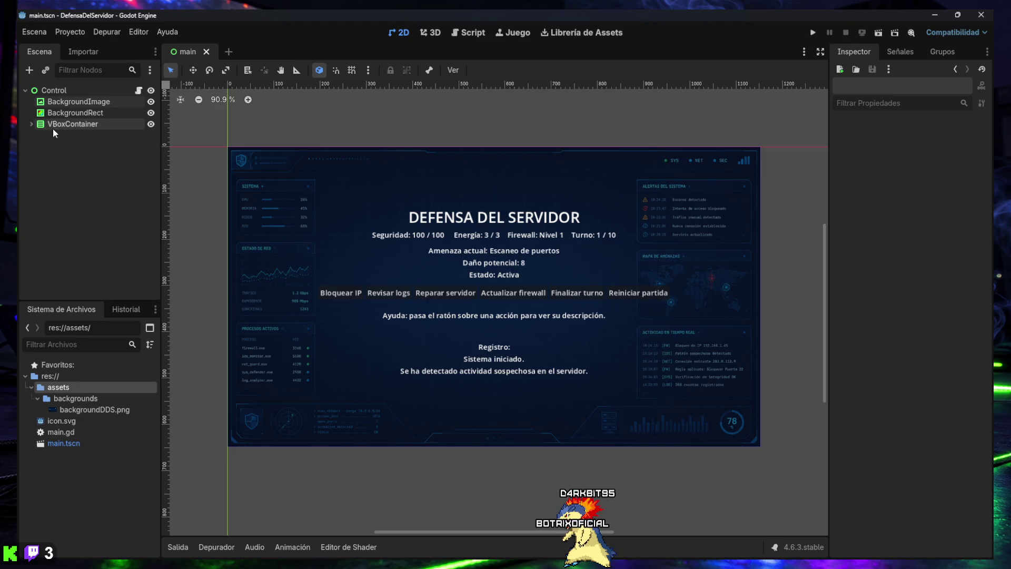
left_click(31, 124)
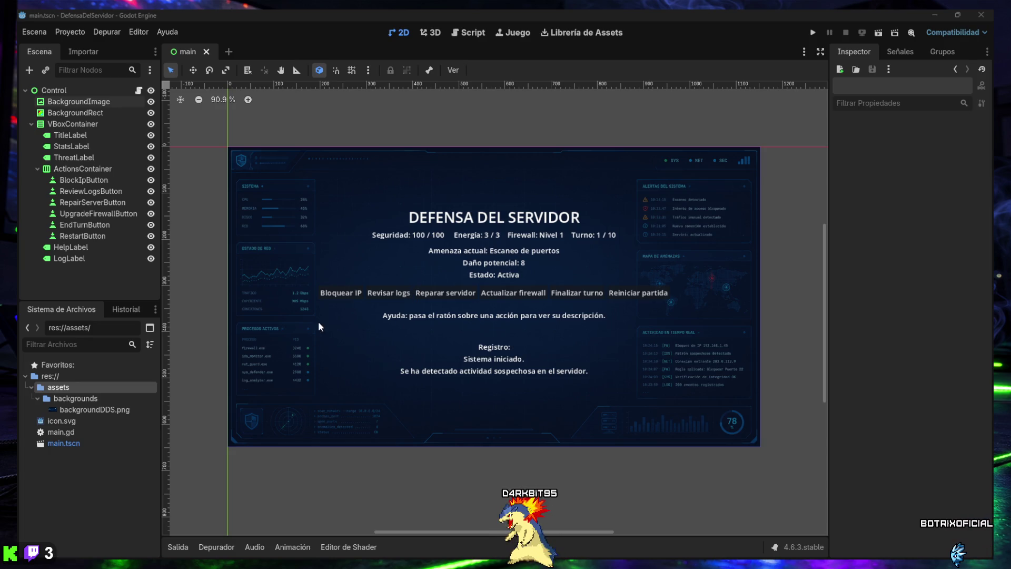
left_click_drag(336, 247, 383, 310)
left_click_drag(342, 269, 390, 306)
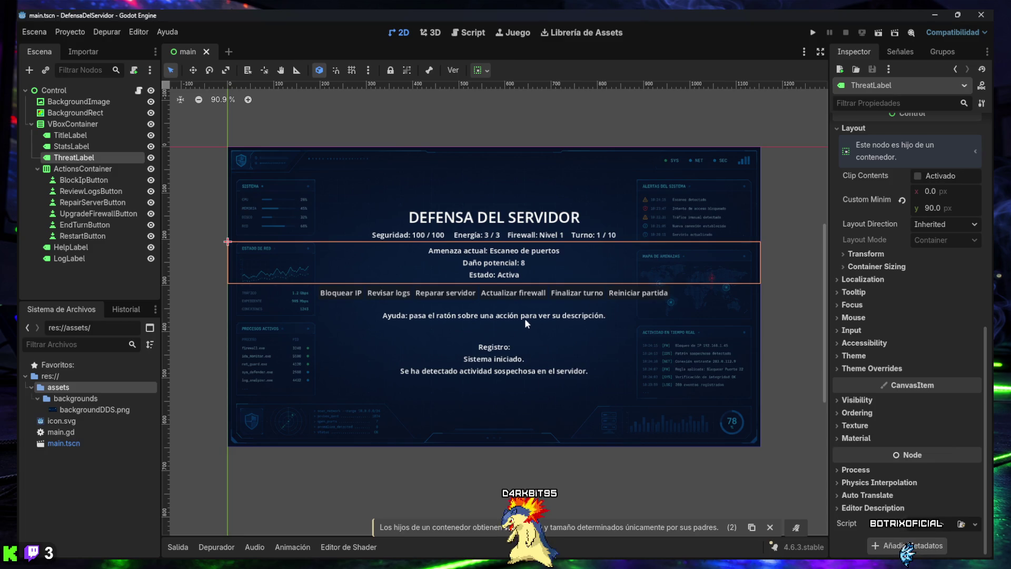
left_click(768, 526)
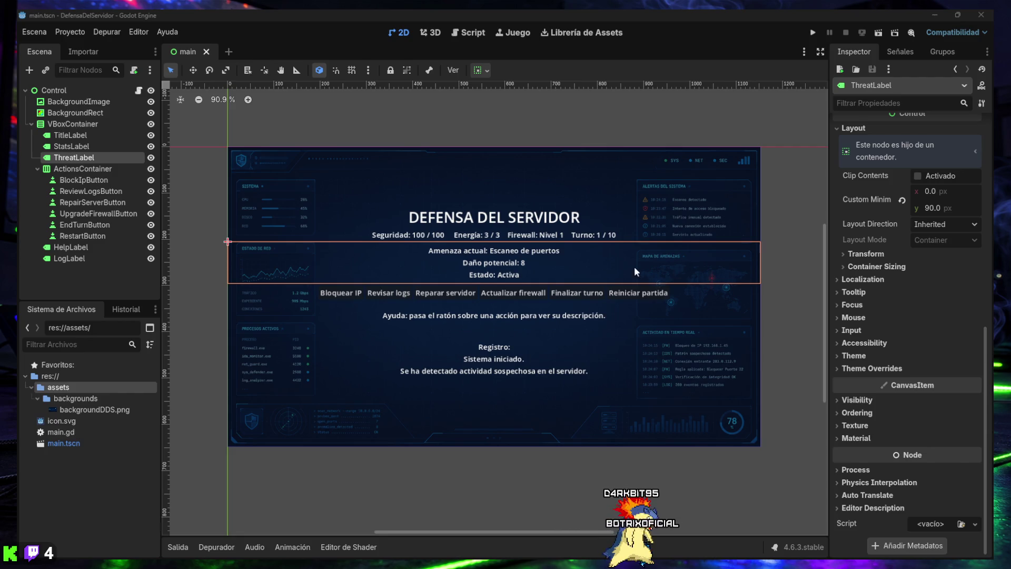
left_click(62, 111)
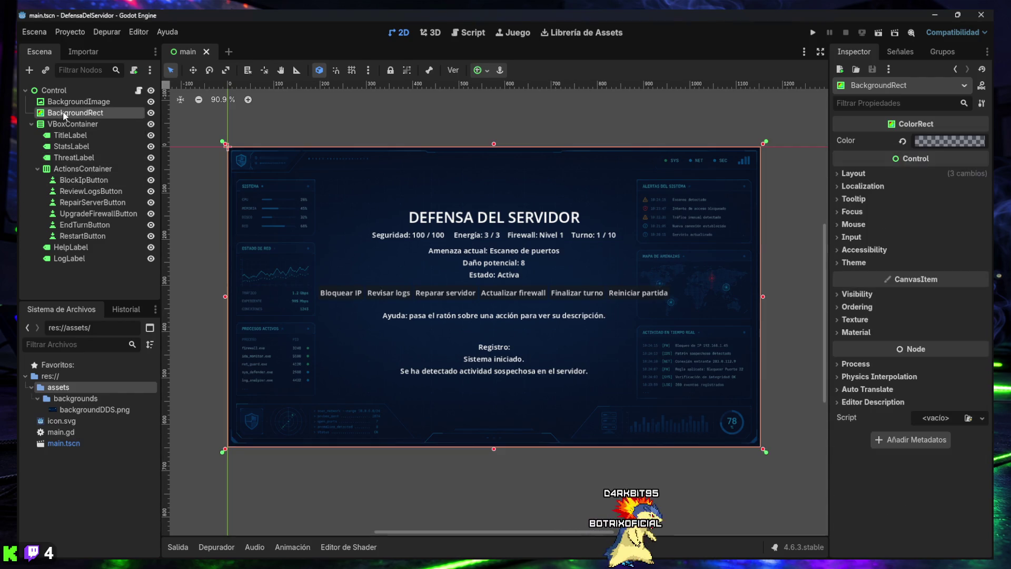
- Raise BackgroundRect's colour alpha to about 182 (0f172ab6) for a darker overlay
left_click(939, 140)
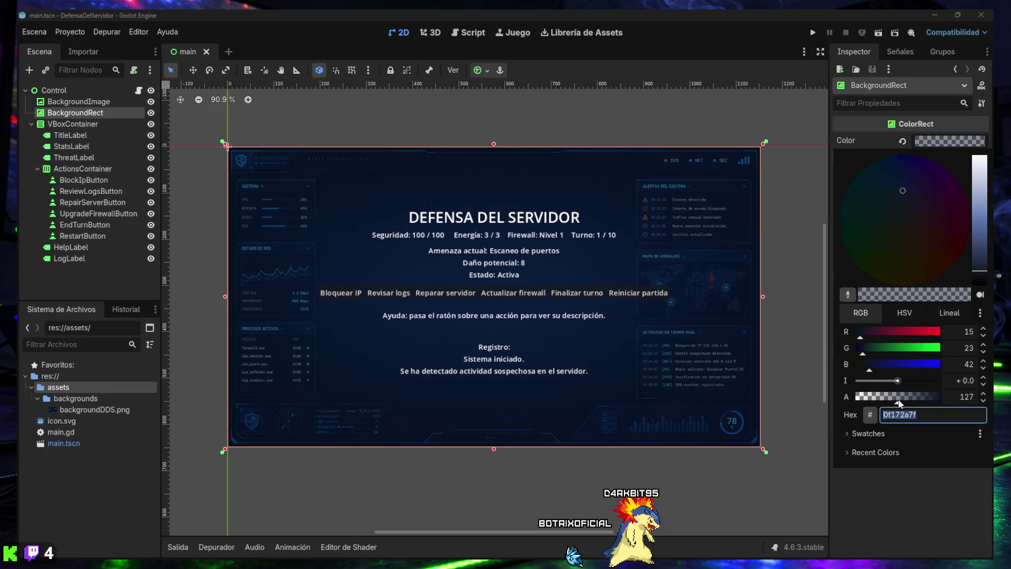
mouse_move(899, 403)
left_mouse_down()
mouse_move(935, 401)
mouse_move(800, 387)
mouse_move(915, 396)
left_mouse_up()
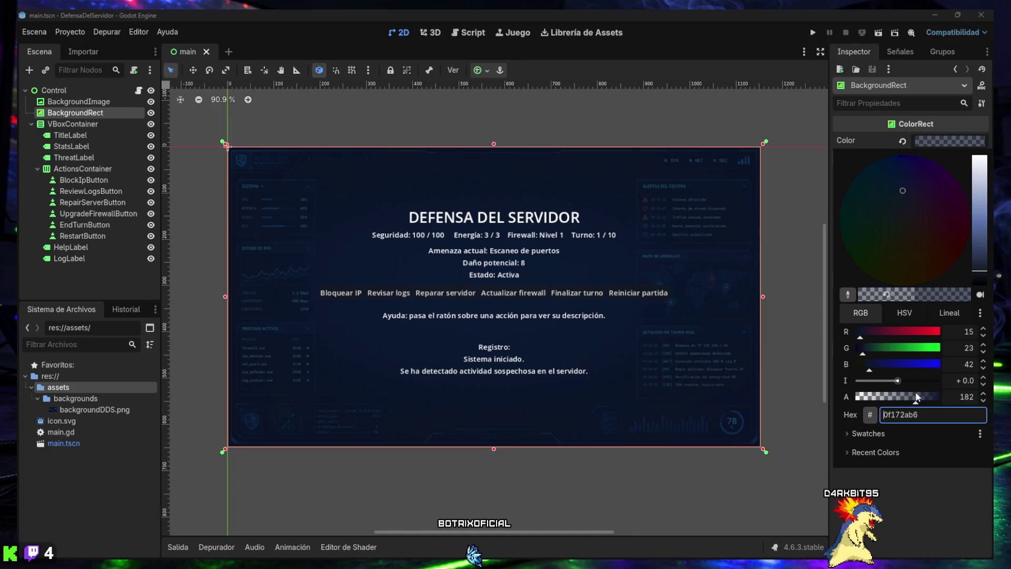
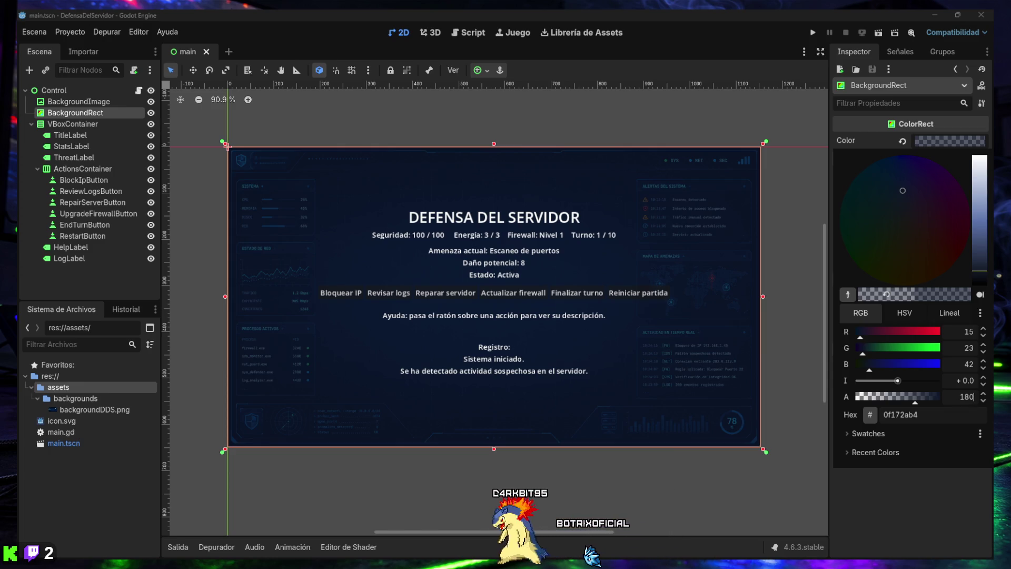
- Close the colour picker, keeping BackgroundRect's overlay colour at 0f172ab4 (alpha 180)
mouse_move(520, 556)
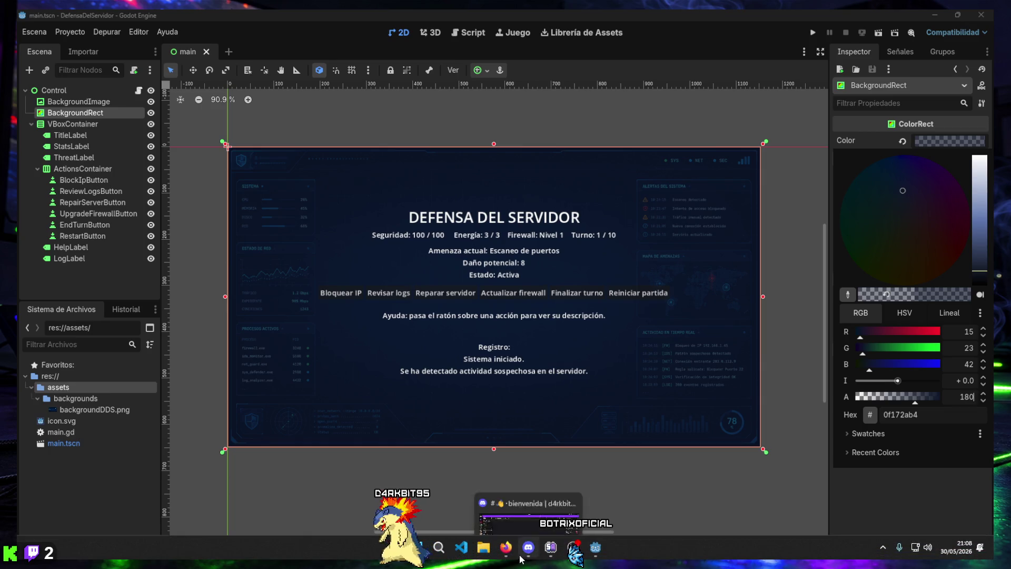
key("Escape")
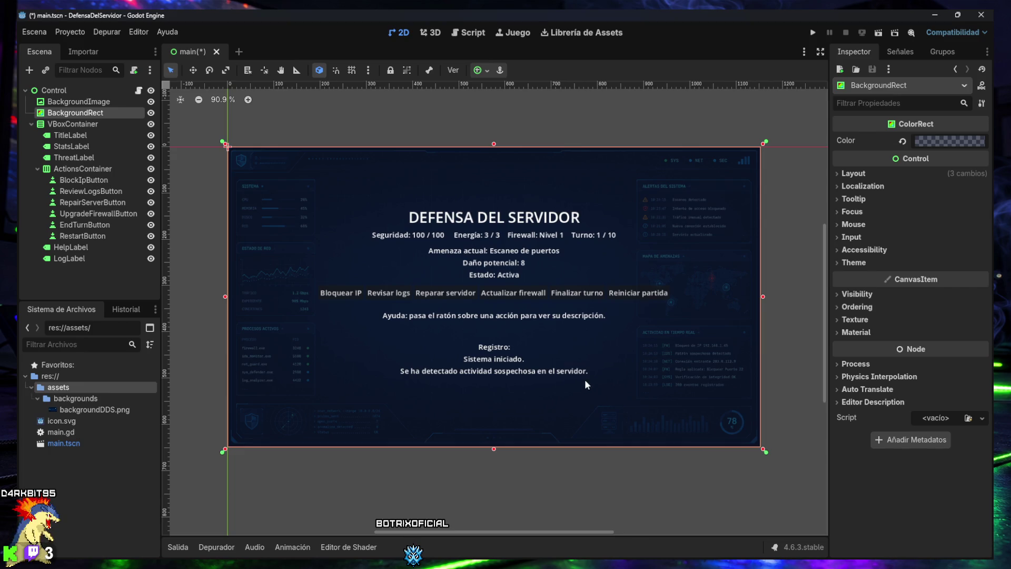
- Toggle BackgroundRect's visibility to compare the dimmed background, leave it shown, and run the project
left_click(151, 113)
left_click(152, 116)
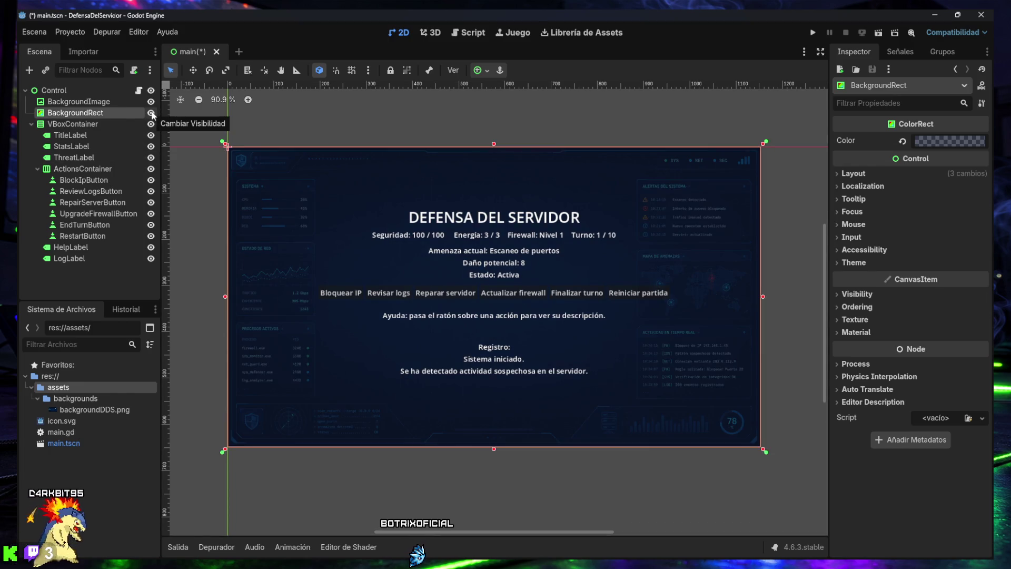
left_click(151, 115)
left_click(152, 115)
left_click(152, 115)
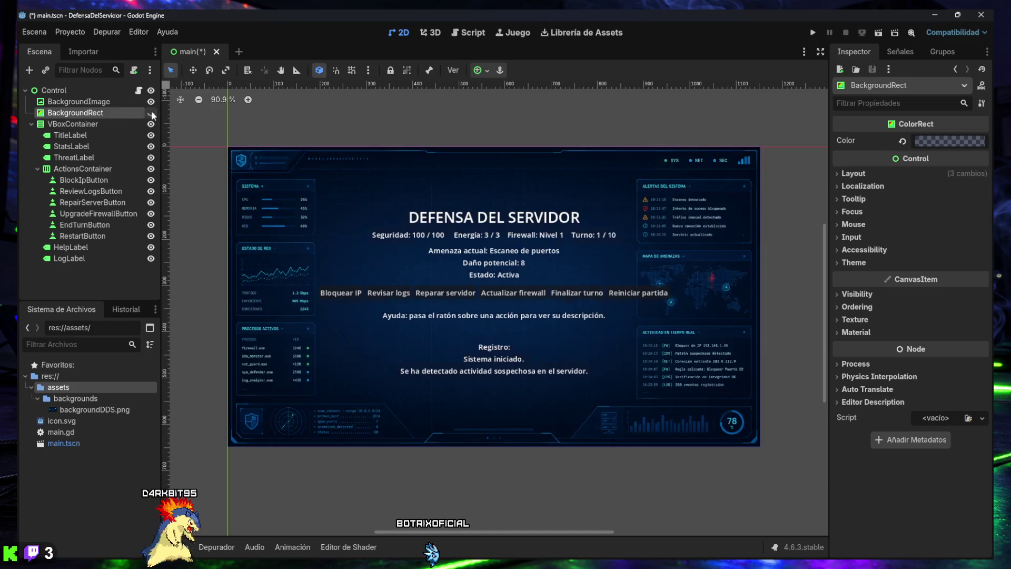
left_click(152, 115)
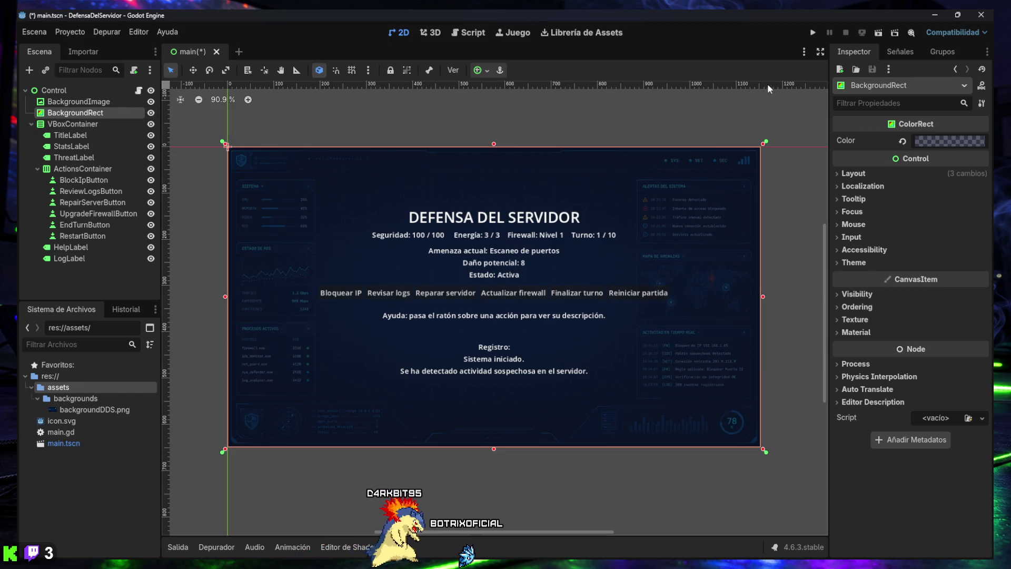
left_click(811, 34)
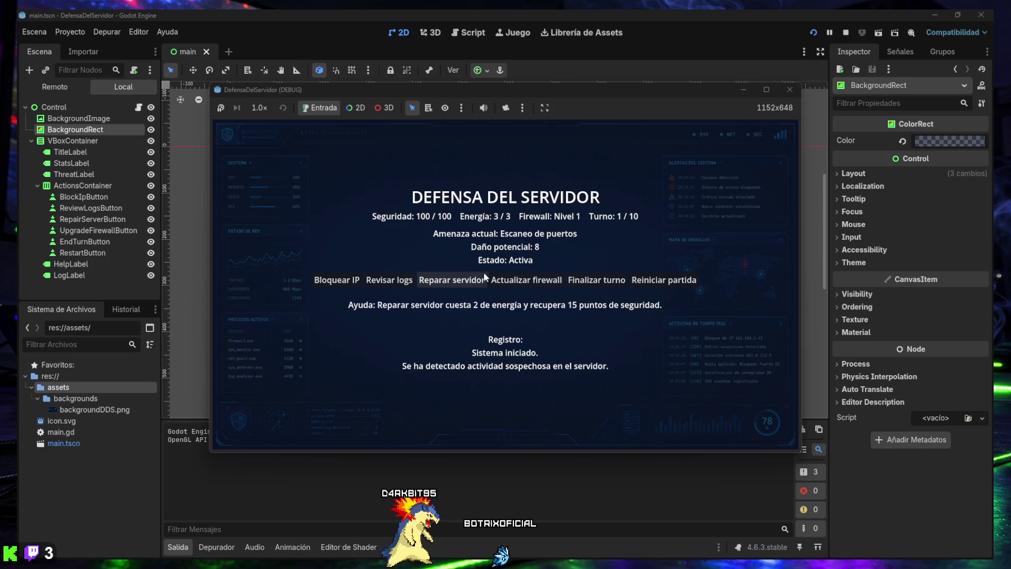
- Restart the running match three times with Reiniciar partida to test the reset
mouse_move(440, 275)
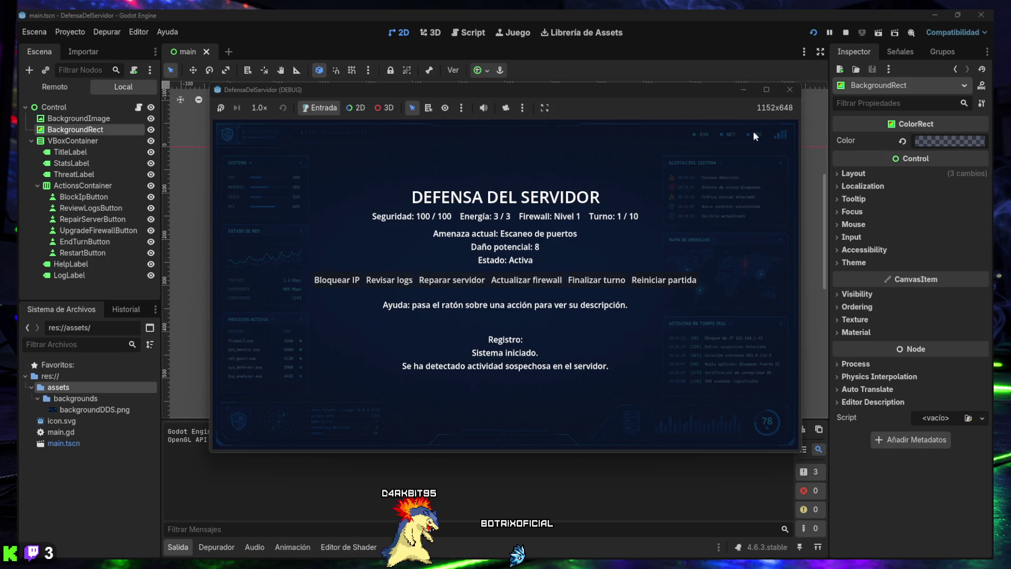
left_click(657, 281)
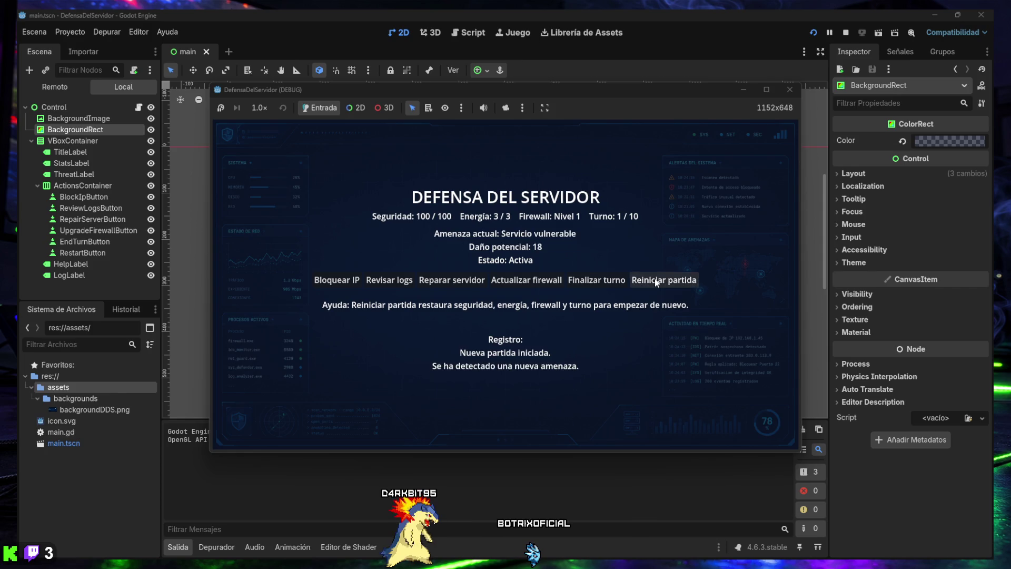
left_click(657, 282)
left_click(656, 282)
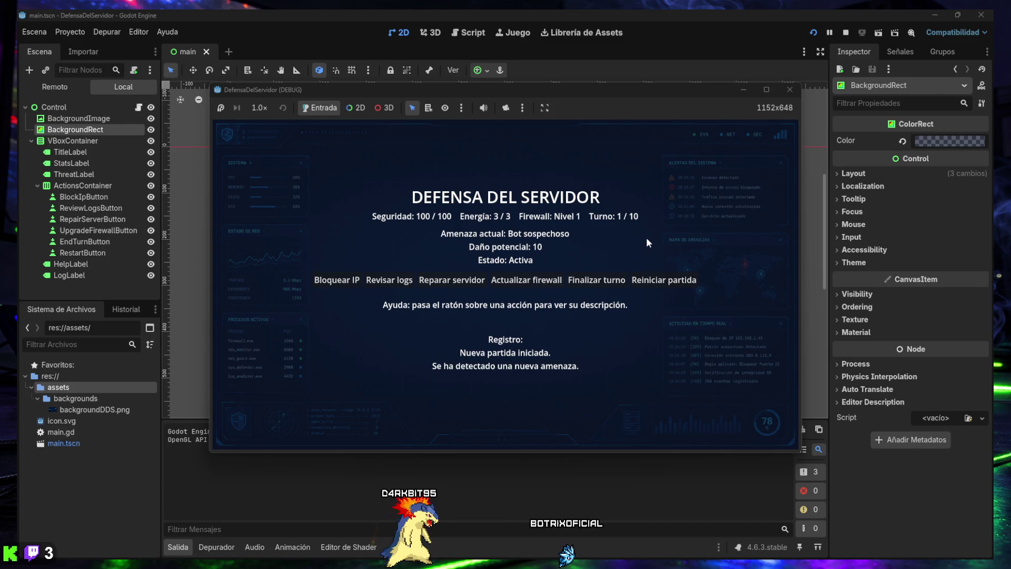
- End turns repeatedly until the game is lost, start a new match, then stop debugging
mouse_move(409, 281)
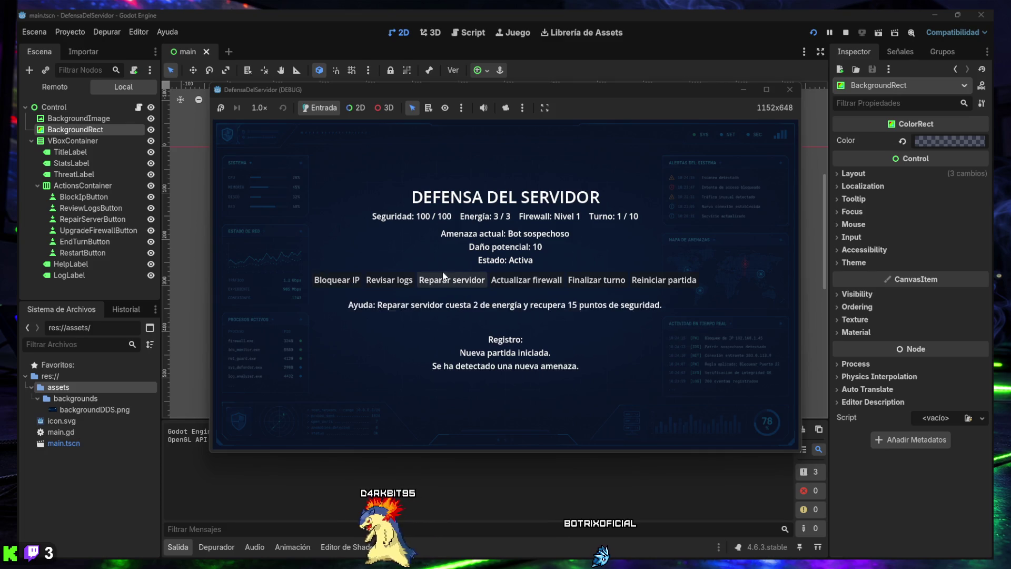
left_click(599, 280)
double_click(599, 280)
double_click(599, 280)
left_click(599, 280)
left_click(599, 279)
left_click(598, 282)
left_click(598, 283)
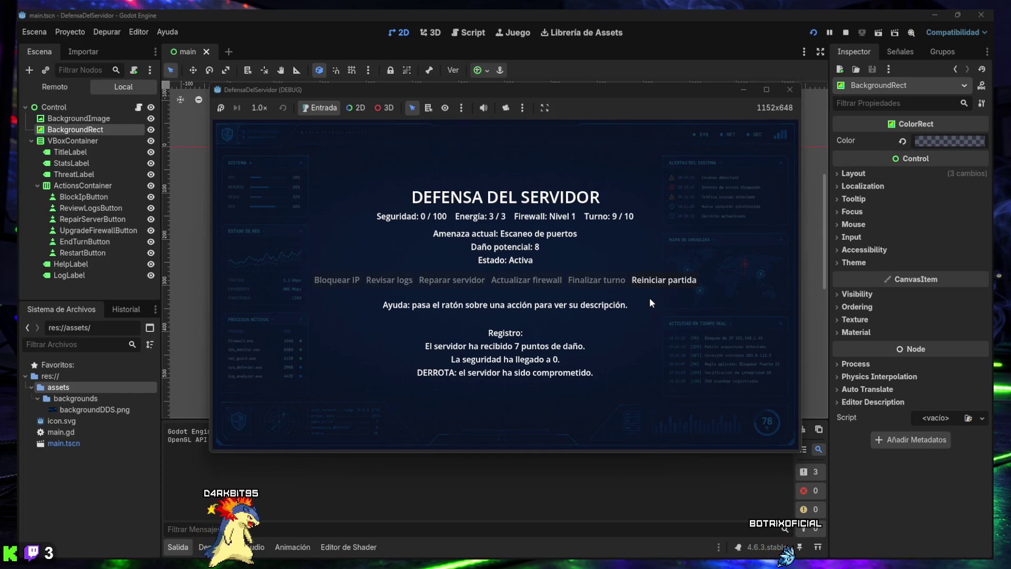
left_click(656, 283)
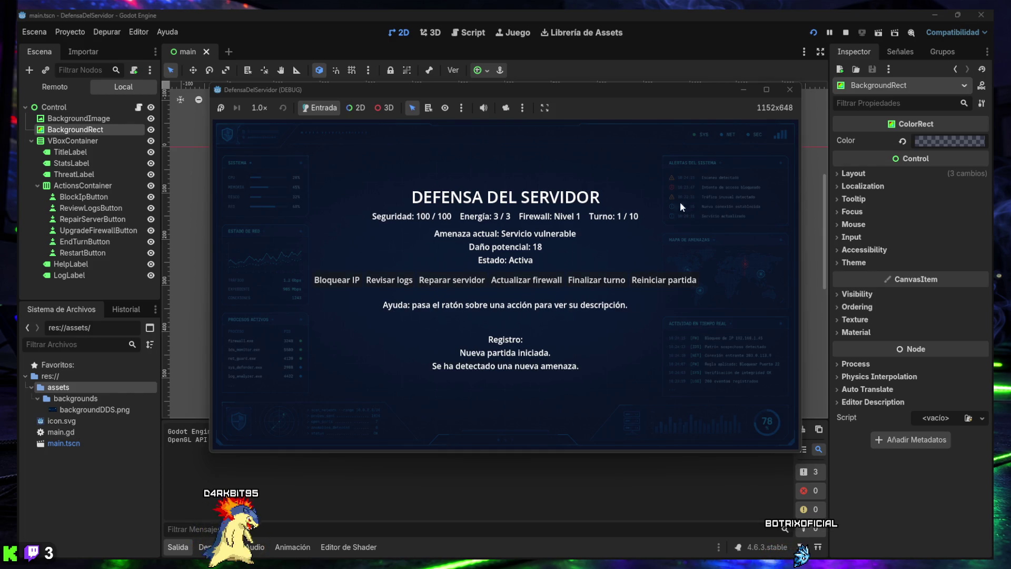
left_click(790, 89)
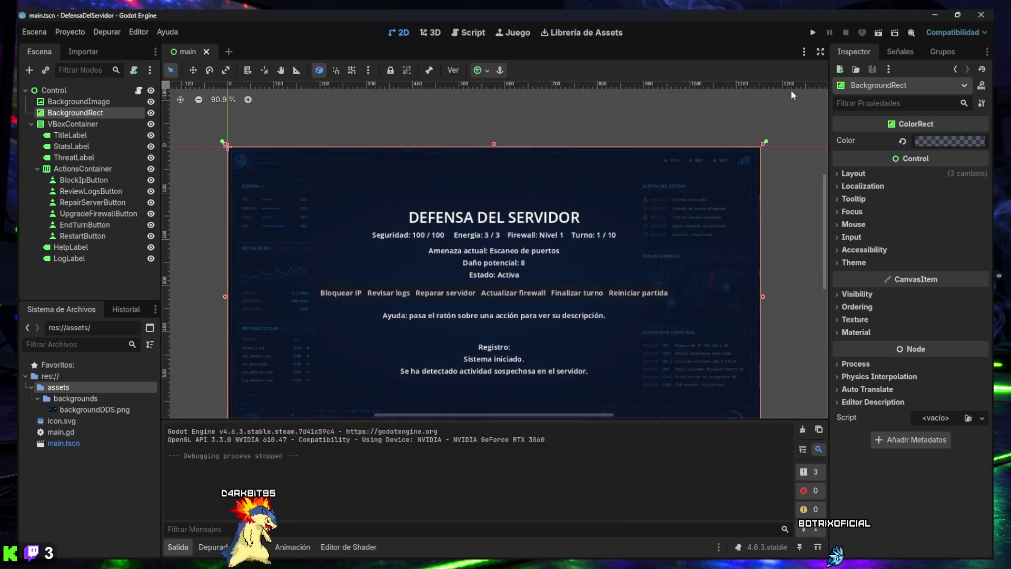
- Collapse the Salida output panel to give main.tscn more room in the editor
left_click(178, 546)
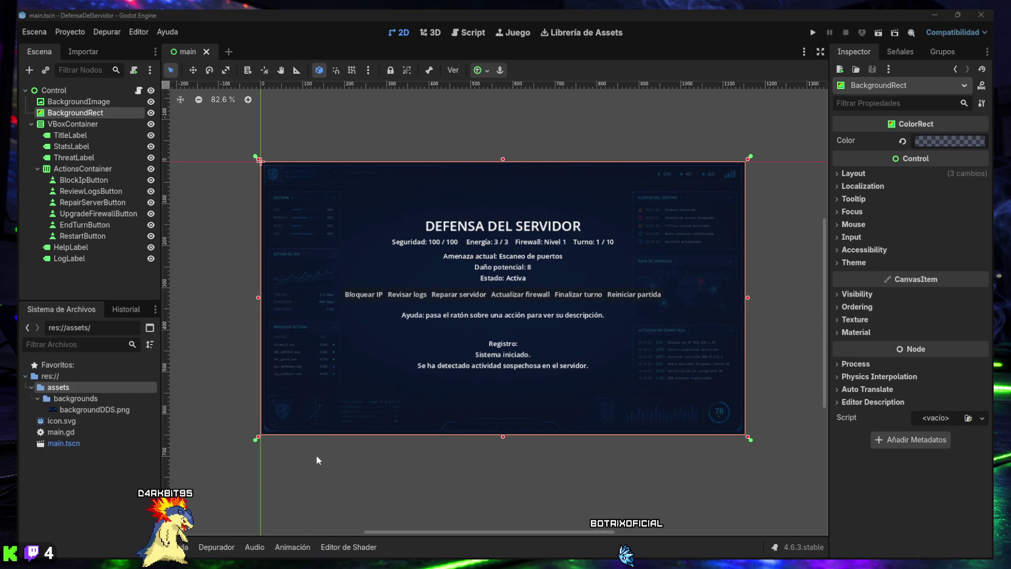
mouse_move(413, 562)
left_click(513, 556)
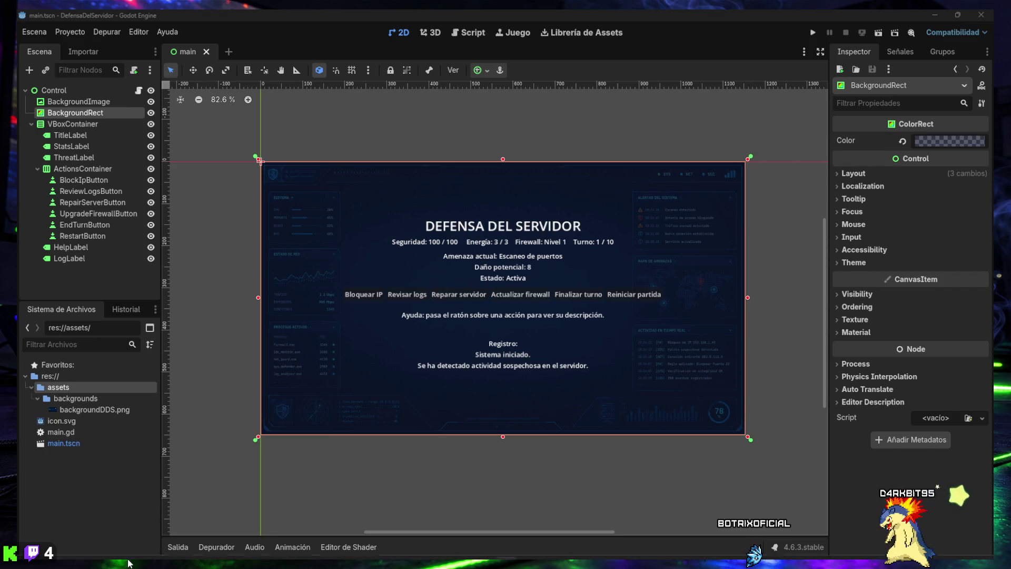
- Launch Steam from the system tray's hidden-icons flyout
mouse_move(128, 562)
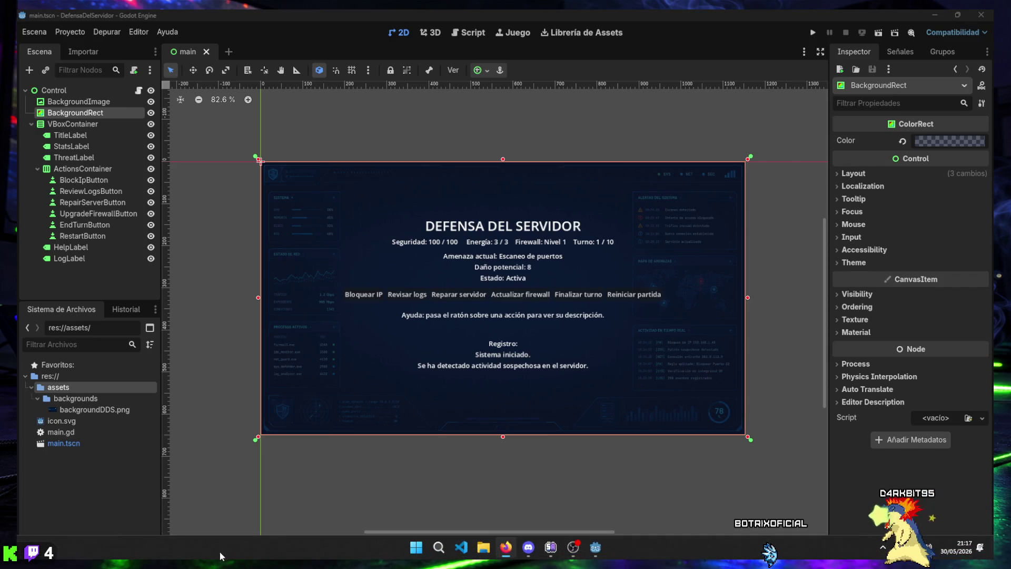
left_click(883, 548)
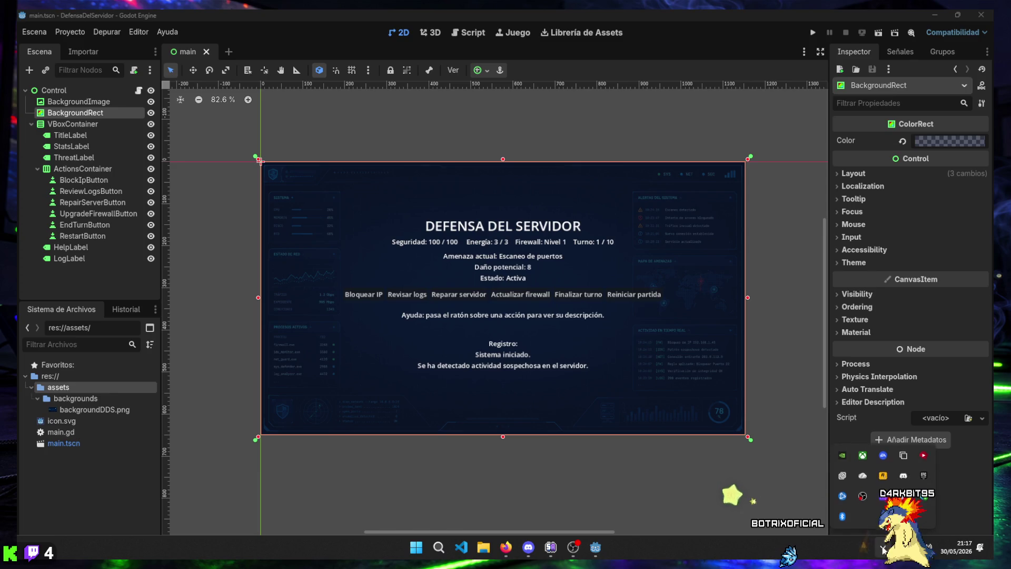
left_click(776, 501)
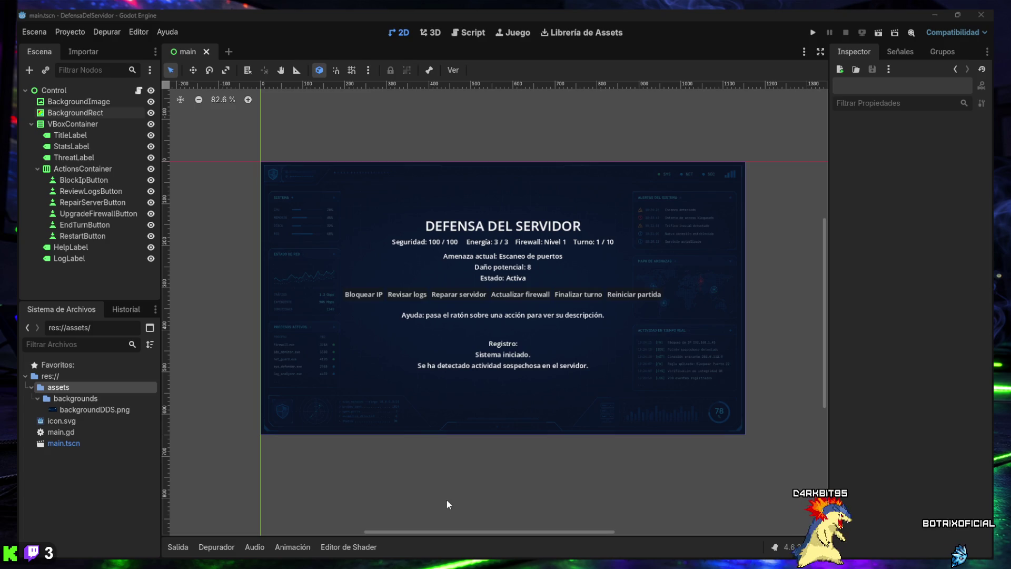
left_click(883, 547)
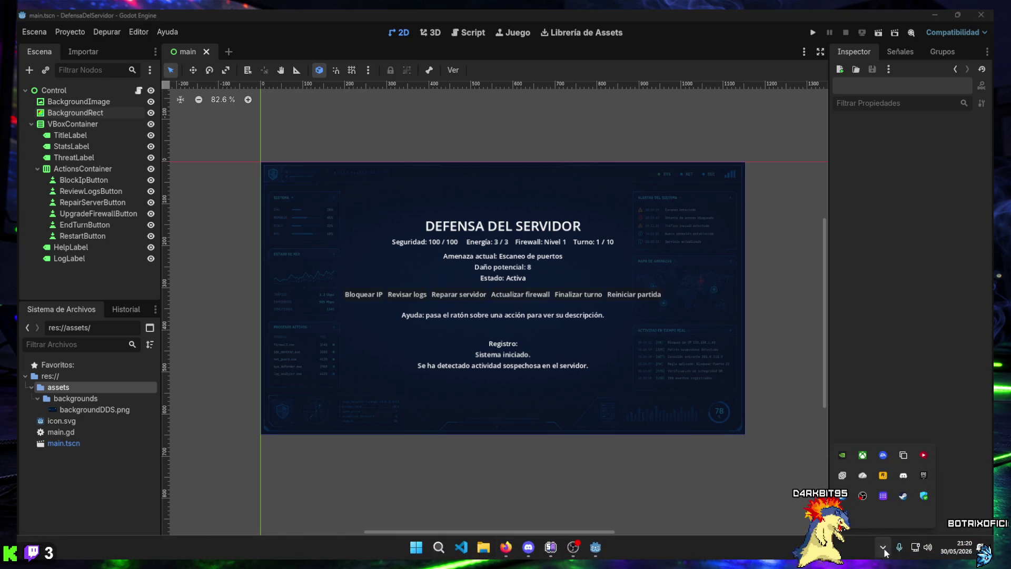
left_click(904, 496)
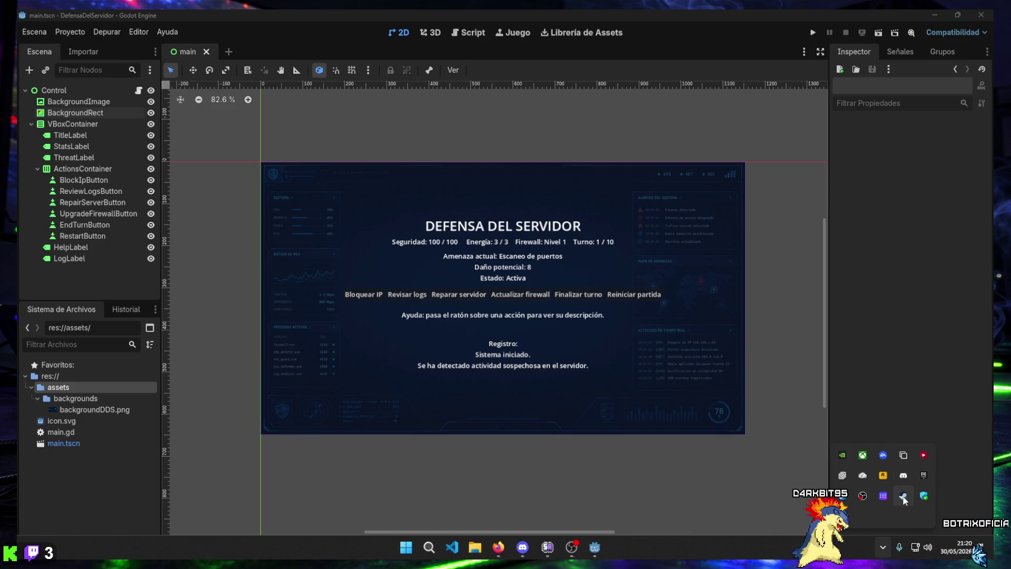